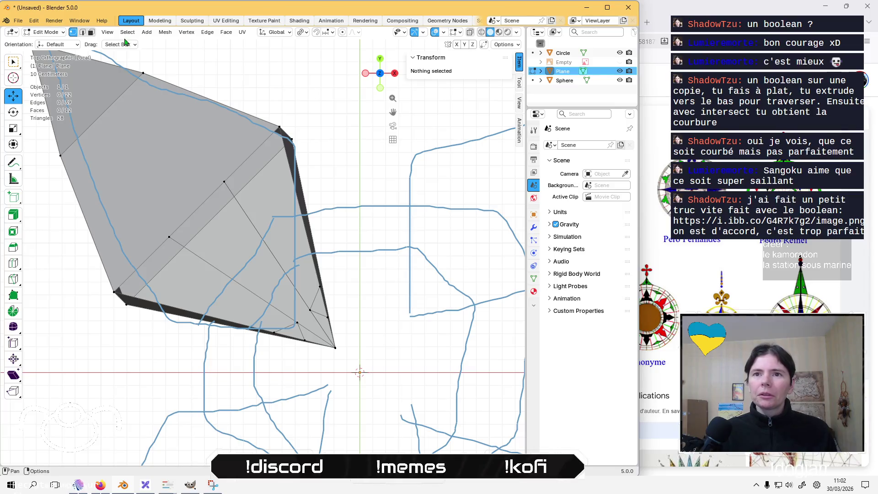
Return the plane to Object Mode, start and cancel adding a background image, then summon the window switcher
{"action": "key", "text": "Tab"}
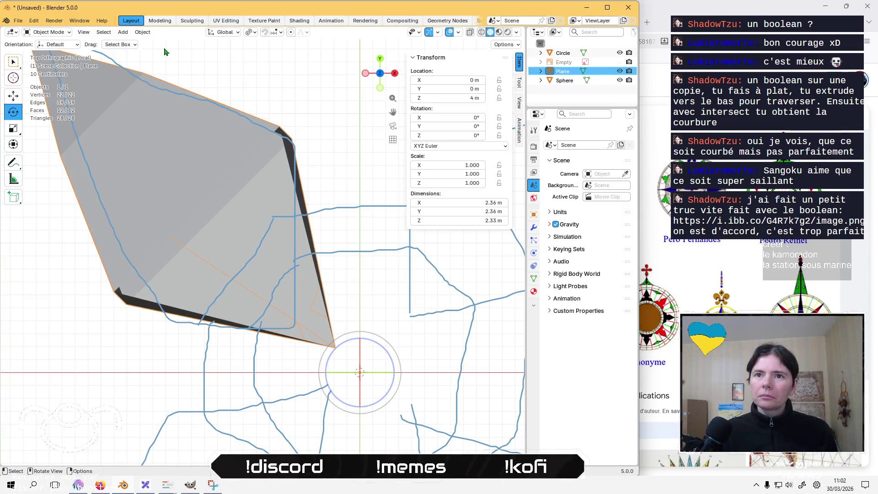
{"action": "left_click", "coordinate": [137, 32]}
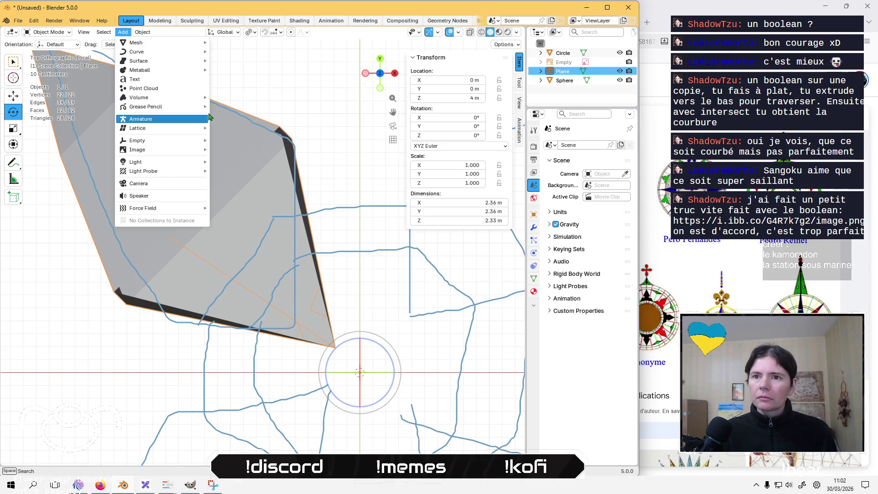
{"action": "mouse_move", "coordinate": [161, 150]}
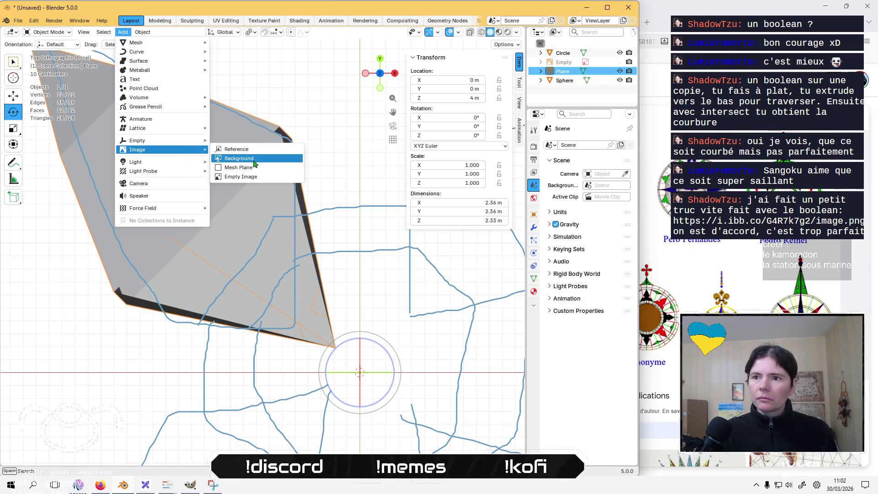
{"action": "left_click", "coordinate": [255, 148]}
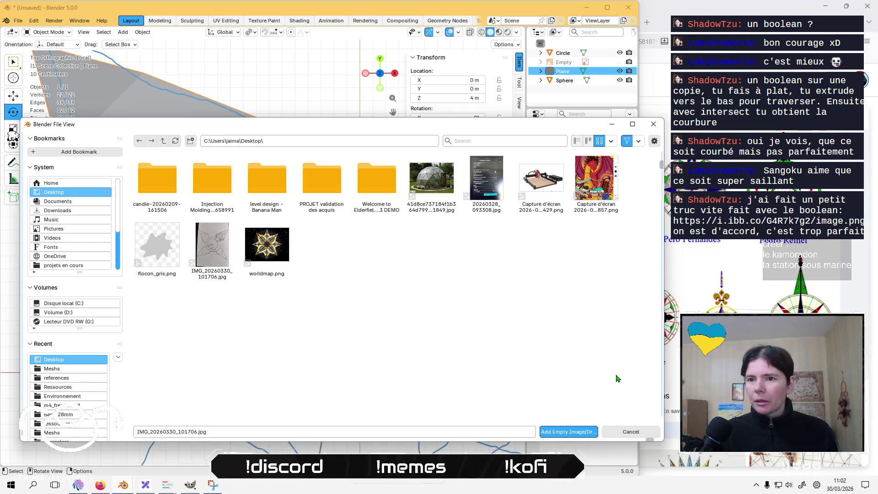
{"action": "left_click", "coordinate": [631, 432]}
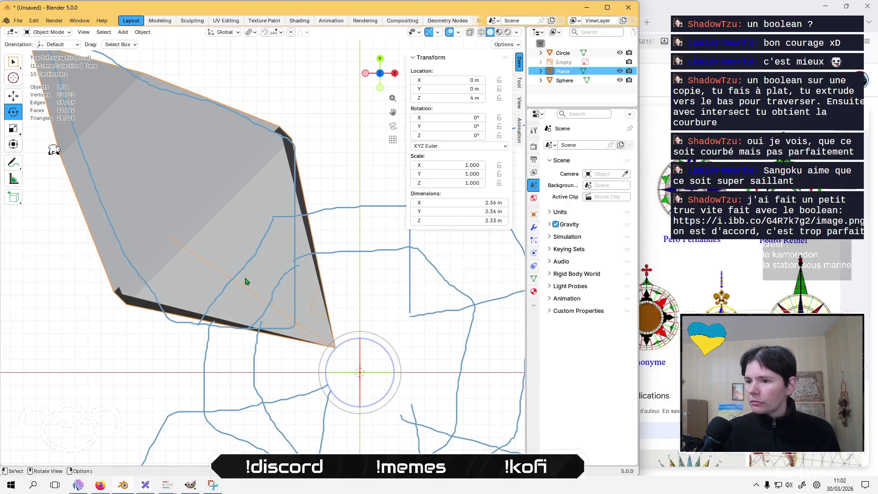
{"action": "key", "text": "alt+Tab"}
Switch windows to bring the Firefox compass-rose image search forward
{"action": "key", "text": "Tab"}
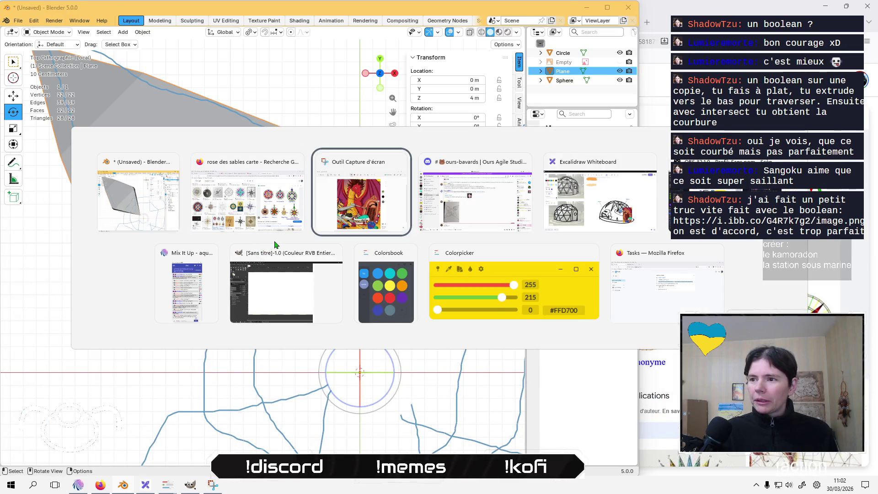
{"action": "key", "text": "Tab"}
{"action": "key", "text": "shift+Tab"}
{"action": "key", "text": "shift+Tab"}
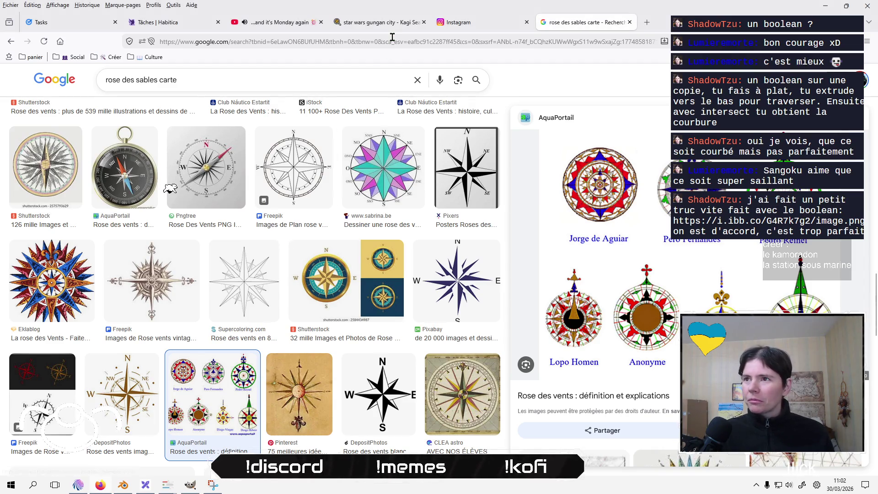
Glance at the Instagram and Star Wars Gungan city tabs, then close both
{"action": "left_click", "coordinate": [480, 21]}
{"action": "left_click", "coordinate": [411, 22]}
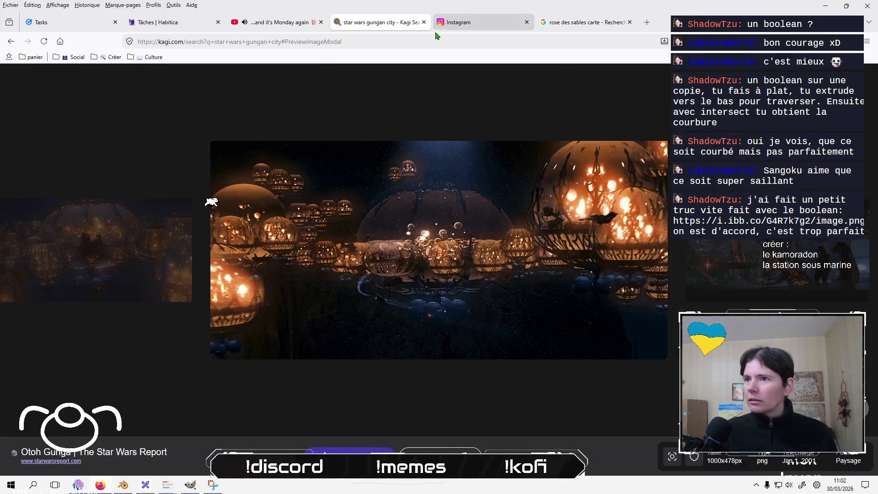
{"action": "left_click", "coordinate": [424, 22]}
{"action": "left_click", "coordinate": [424, 22]}
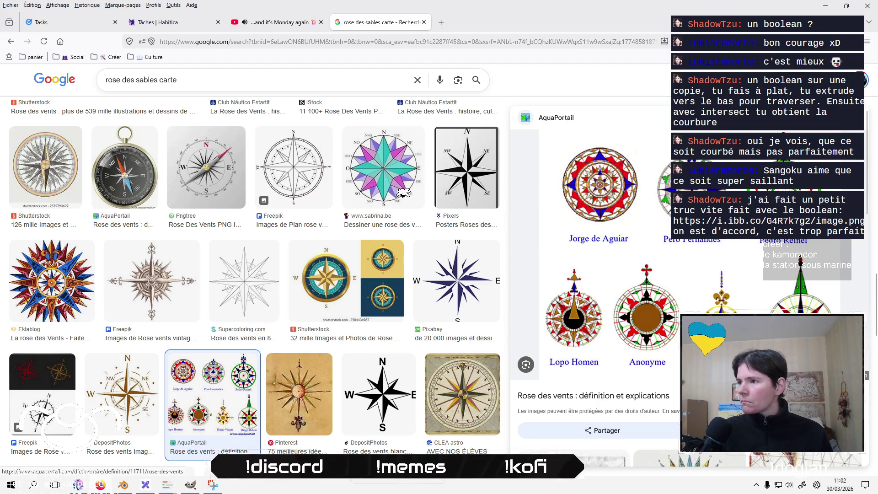
Open the AquaPortail compass roses by maker image in its own tab, close the article, and start a Snipping Tool capture
{"action": "left_click", "coordinate": [687, 189]}
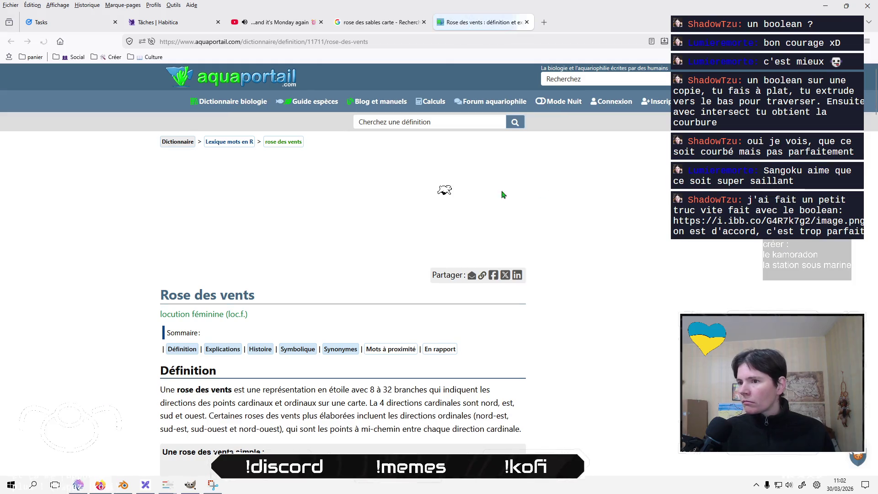
{"action": "scroll", "coordinate": [141, 275], "scroll_direction": "down", "scroll_amount": 5}
{"action": "scroll", "coordinate": [141, 274], "scroll_direction": "down", "scroll_amount": 5}
{"action": "scroll", "coordinate": [142, 274], "scroll_direction": "down", "scroll_amount": 5}
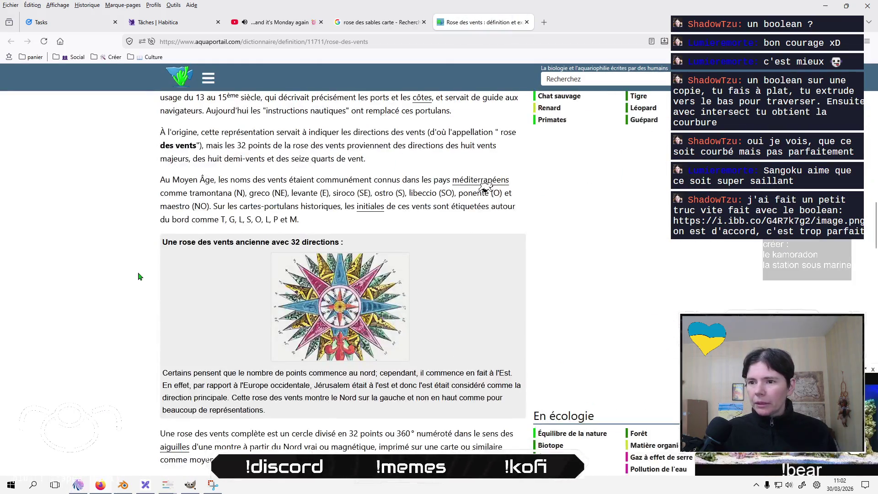
{"action": "scroll", "coordinate": [137, 276], "scroll_direction": "down", "scroll_amount": 5}
{"action": "scroll", "coordinate": [138, 277], "scroll_direction": "down", "scroll_amount": 5}
{"action": "scroll", "coordinate": [138, 277], "scroll_direction": "down", "scroll_amount": 5}
{"action": "scroll", "coordinate": [139, 276], "scroll_direction": "down", "scroll_amount": 5}
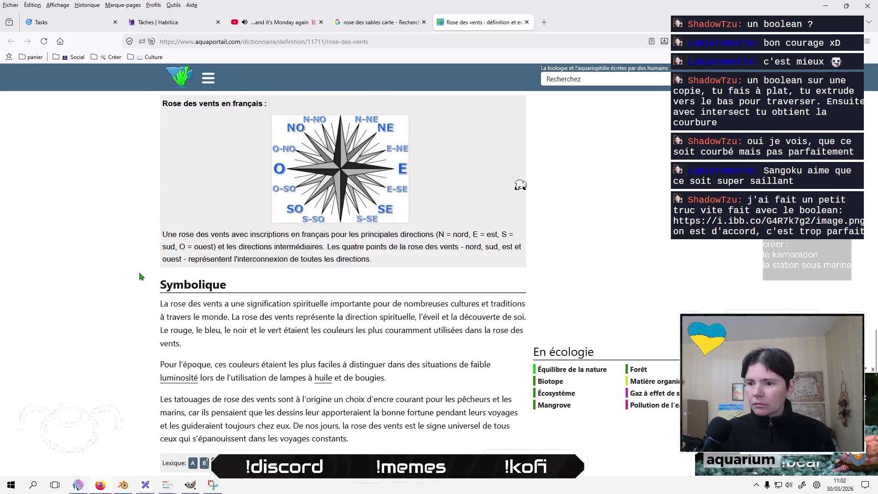
{"action": "scroll", "coordinate": [139, 277], "scroll_direction": "down", "scroll_amount": 5}
{"action": "scroll", "coordinate": [139, 276], "scroll_direction": "down", "scroll_amount": 5}
{"action": "scroll", "coordinate": [139, 276], "scroll_direction": "down", "scroll_amount": 3}
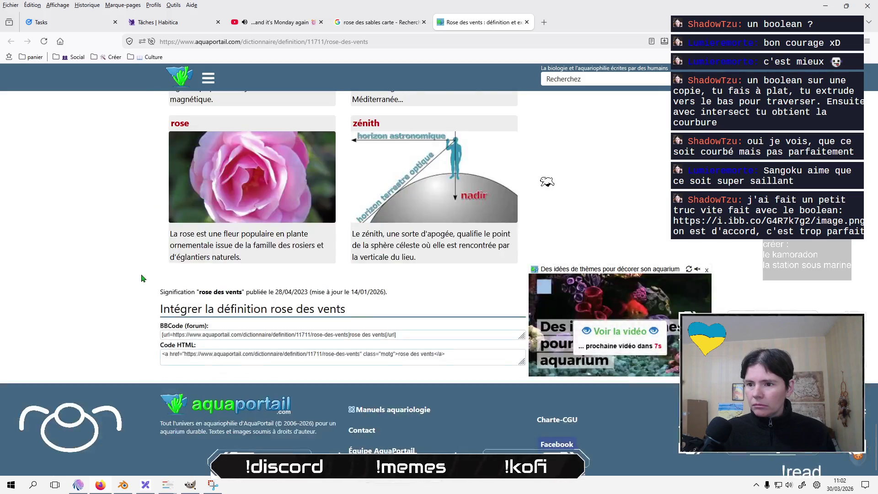
{"action": "scroll", "coordinate": [145, 295], "scroll_direction": "up", "scroll_amount": 8}
{"action": "scroll", "coordinate": [145, 296], "scroll_direction": "up", "scroll_amount": 5}
{"action": "scroll", "coordinate": [143, 295], "scroll_direction": "up", "scroll_amount": 5}
{"action": "scroll", "coordinate": [141, 294], "scroll_direction": "up", "scroll_amount": 5}
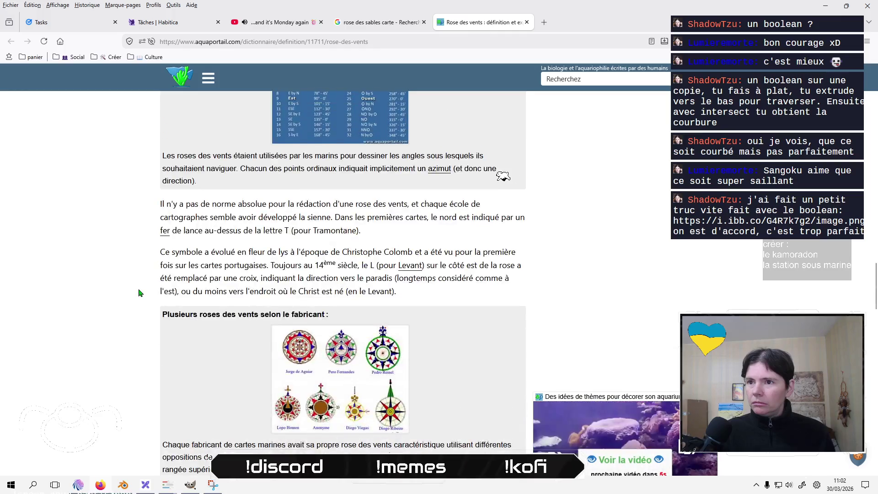
{"action": "scroll", "coordinate": [139, 293], "scroll_direction": "up", "scroll_amount": 3}
{"action": "scroll", "coordinate": [139, 293], "scroll_direction": "down", "scroll_amount": 4}
{"action": "scroll", "coordinate": [139, 294], "scroll_direction": "down", "scroll_amount": 3}
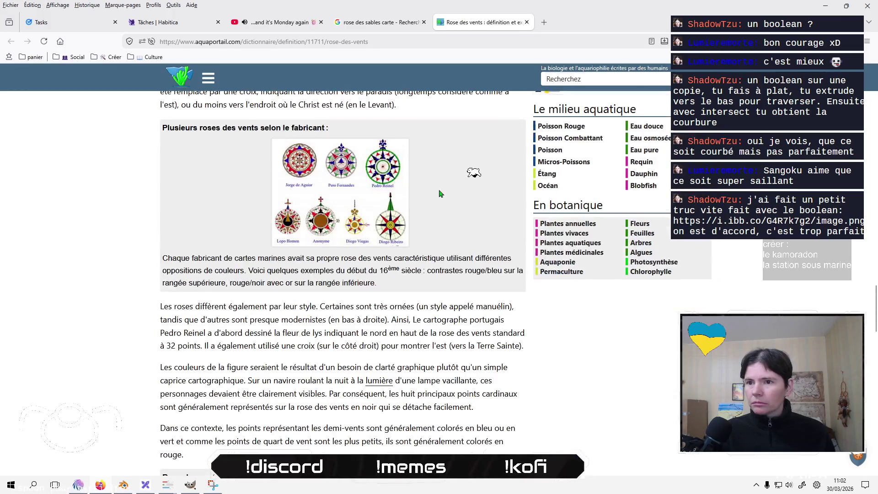
{"action": "left_click", "coordinate": [354, 180]}
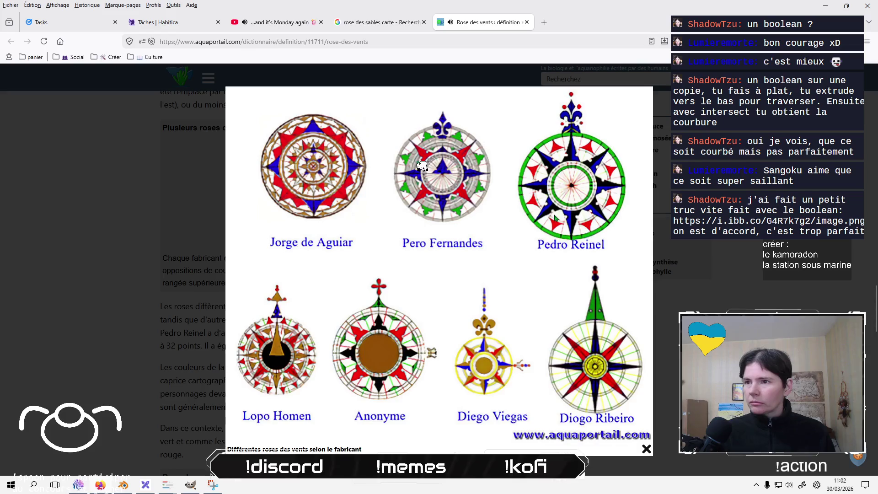
{"action": "scroll", "coordinate": [464, 134], "scroll_direction": "up", "scroll_amount": 3, "text": "ctrl"}
{"action": "right_click", "coordinate": [450, 192]}
{"action": "left_click", "coordinate": [480, 204]}
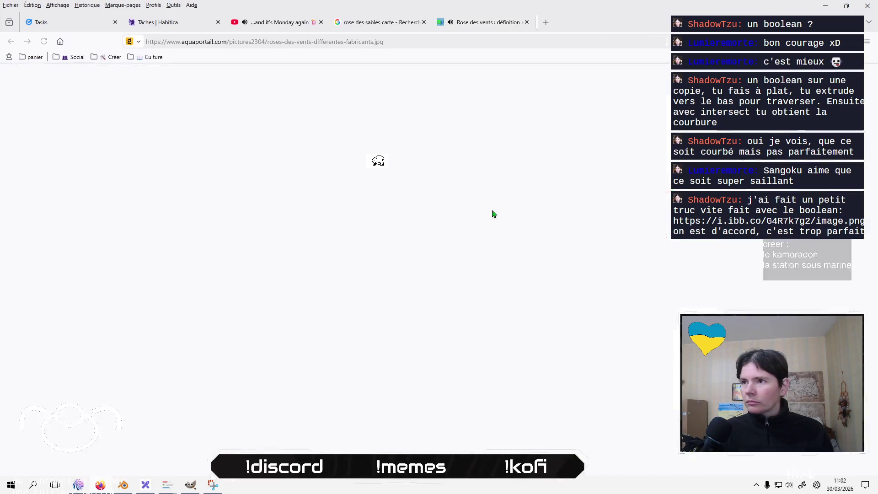
{"action": "left_click", "coordinate": [527, 22]}
{"action": "scroll", "coordinate": [480, 164], "scroll_direction": "up", "scroll_amount": 3, "text": "ctrl"}
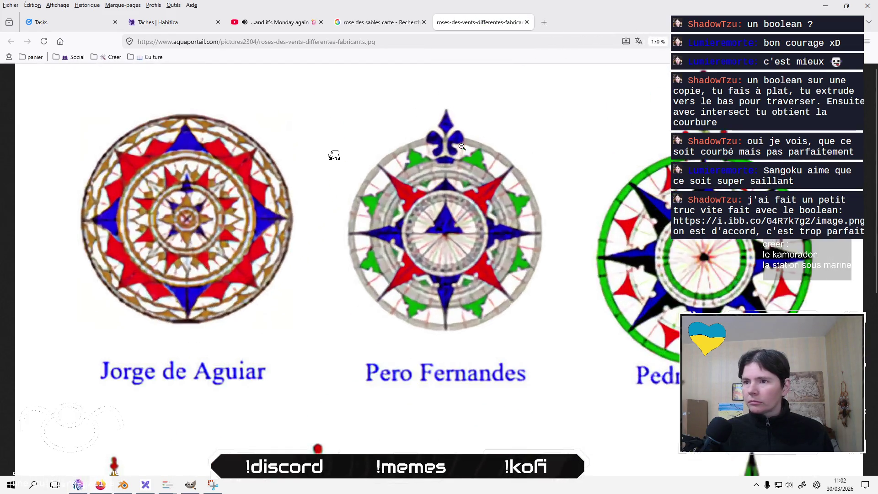
{"action": "scroll", "coordinate": [502, 186], "scroll_direction": "up", "scroll_amount": 2, "text": "ctrl"}
{"action": "scroll", "coordinate": [502, 186], "scroll_direction": "down", "scroll_amount": 4, "text": "ctrl"}
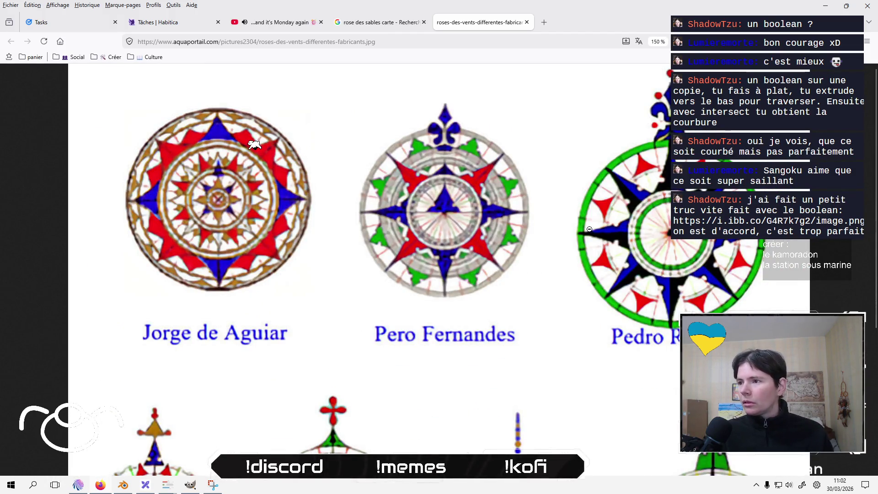
{"action": "left_click", "coordinate": [197, 487]}
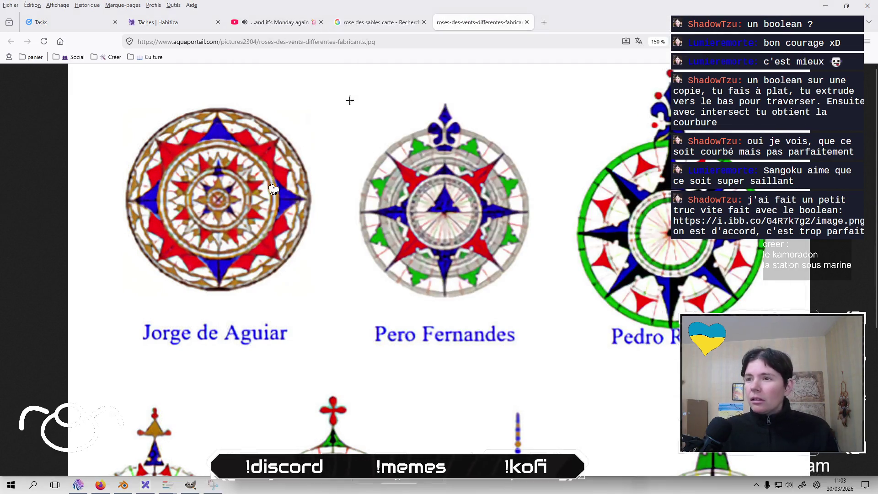
Capture the Pero Fernandes compass rose, save it to the desktop, and return to Blender
{"action": "left_click_drag", "start_coordinate": [338, 85], "coordinate": [557, 316]}
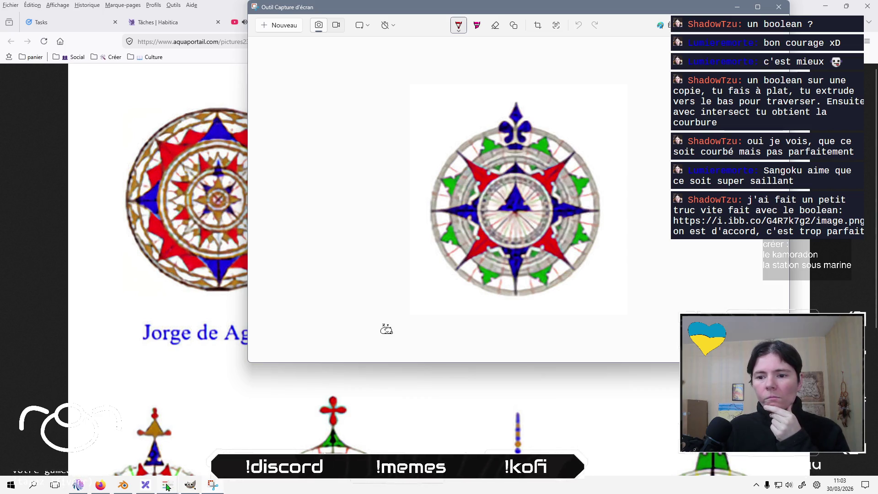
{"action": "mouse_move", "coordinate": [213, 485]}
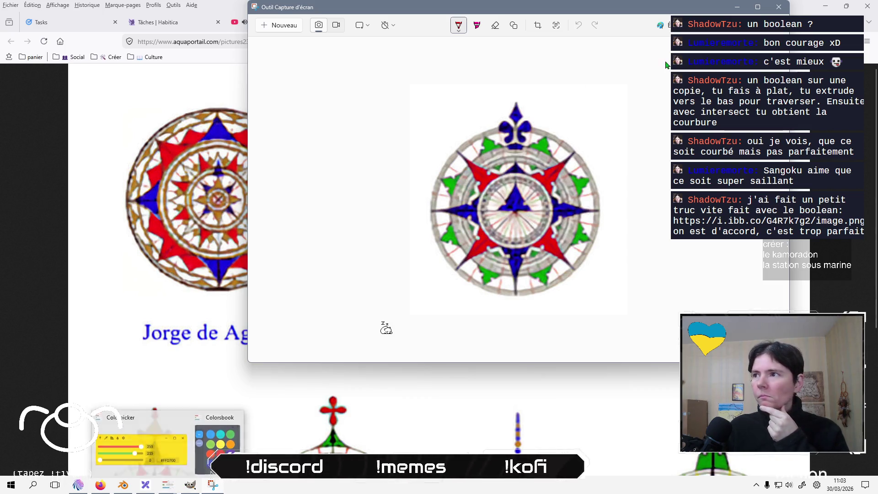
{"action": "key", "text": "ctrl+s"}
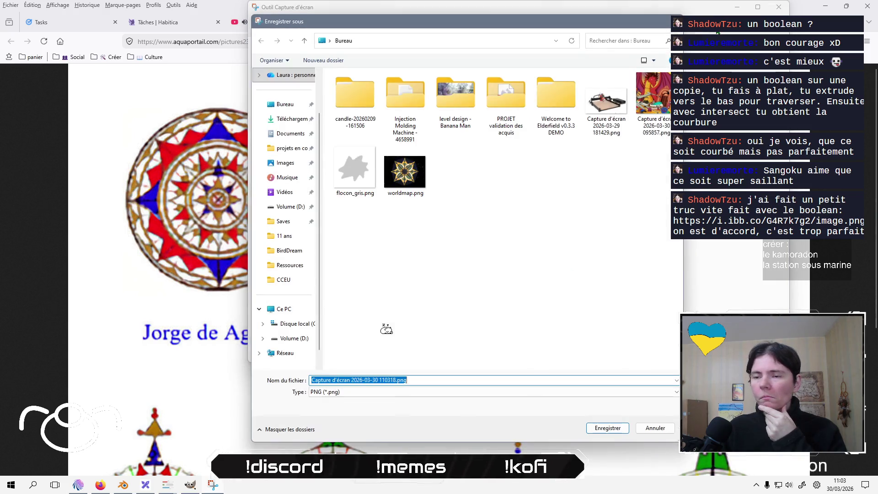
{"action": "left_click", "coordinate": [607, 428]}
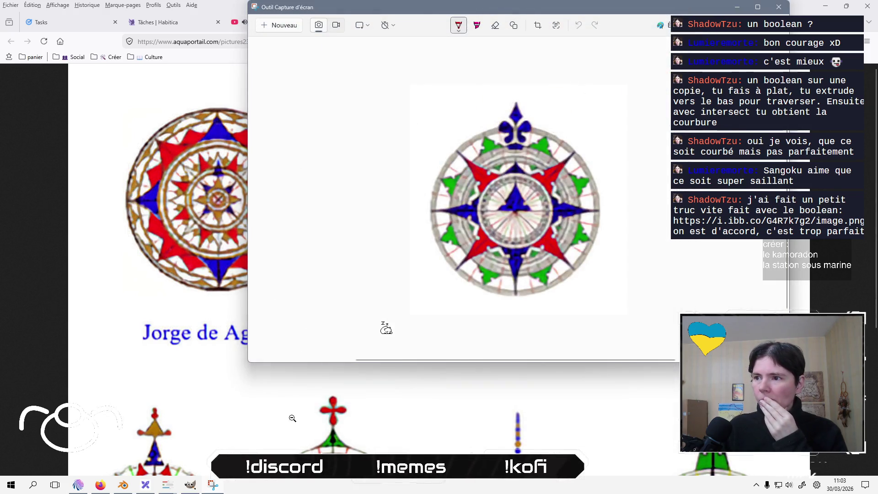
{"action": "left_click", "coordinate": [124, 485]}
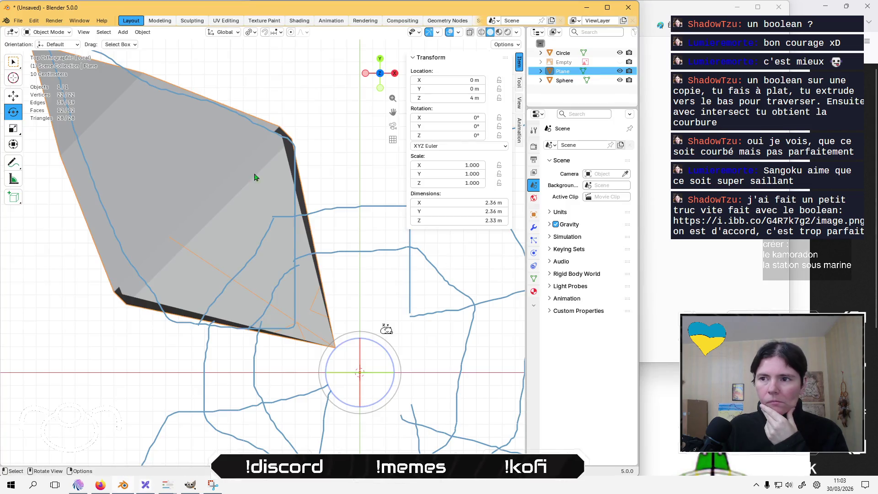
From the Add menu choose Image > Reference to bring in an image empty
{"action": "left_click", "coordinate": [123, 33]}
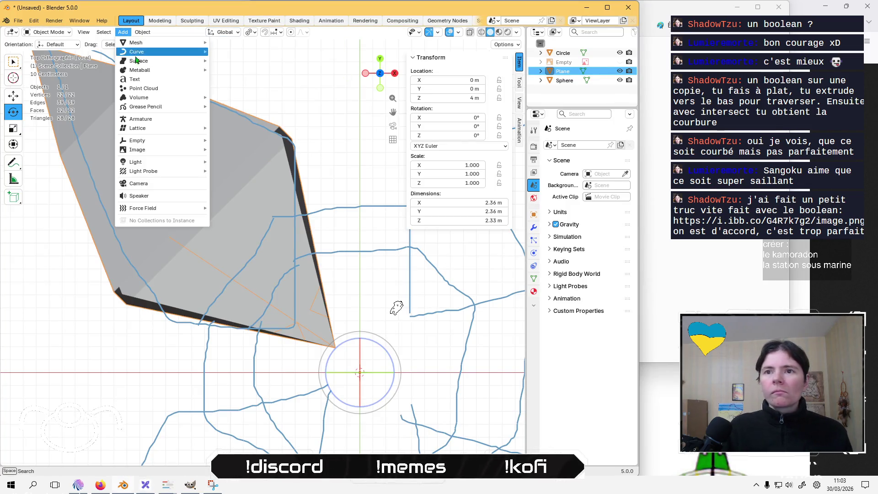
{"action": "left_click", "coordinate": [123, 32]}
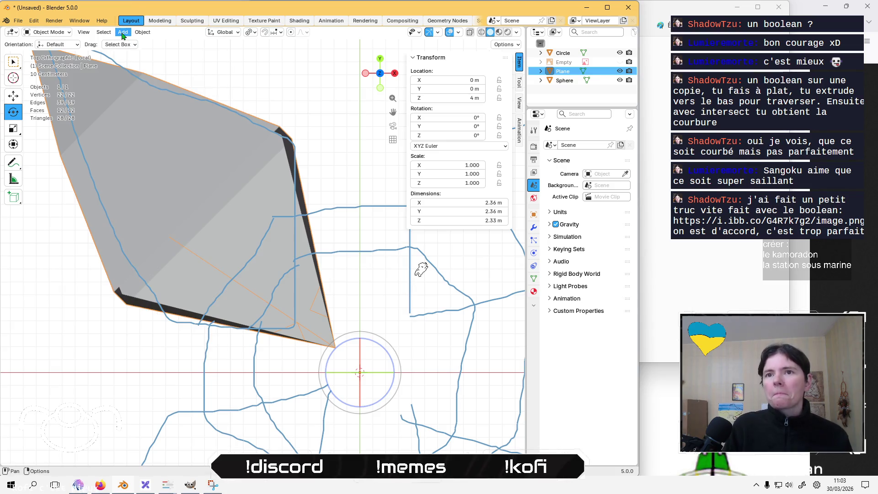
{"action": "left_click", "coordinate": [127, 34]}
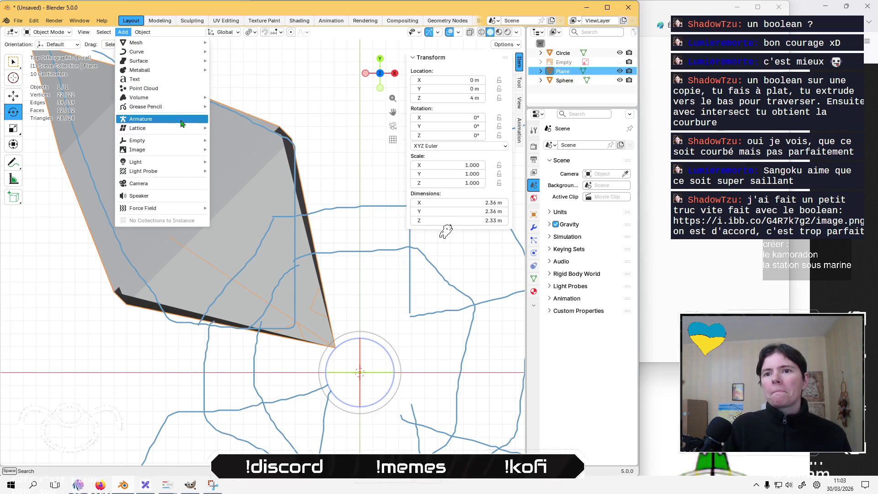
{"action": "mouse_move", "coordinate": [160, 150]}
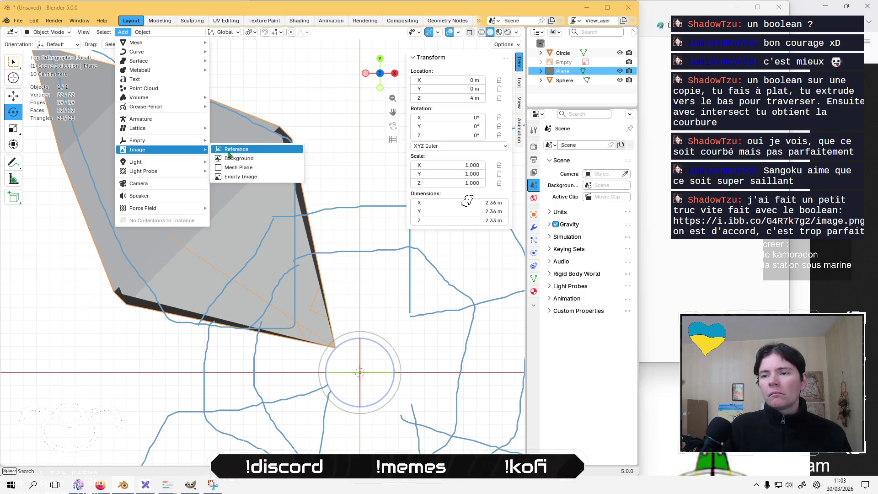
{"action": "left_click", "coordinate": [234, 151]}
Add the saved compass capture as an image empty, rotate it about -11.6°, scale it to 1.187 and move it over the plane
{"action": "left_click", "coordinate": [582, 434]}
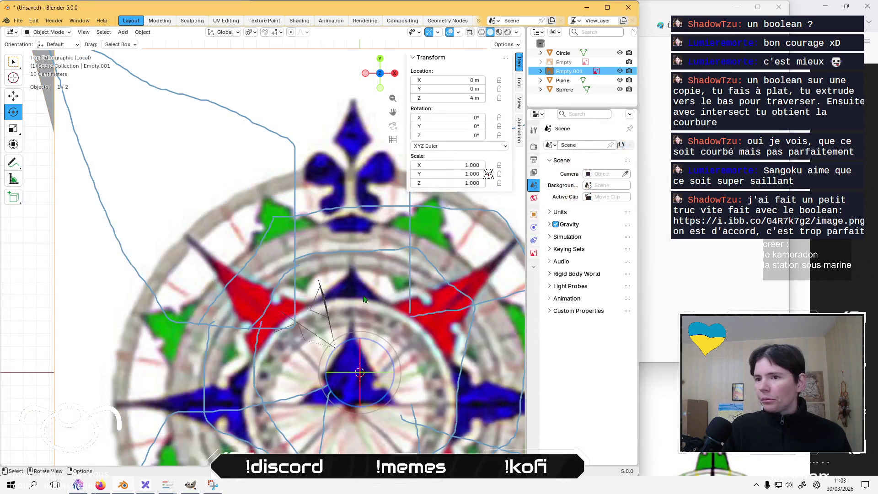
{"action": "scroll", "coordinate": [340, 290], "scroll_direction": "down", "scroll_amount": 2}
{"action": "scroll", "coordinate": [340, 289], "scroll_direction": "down", "scroll_amount": 3}
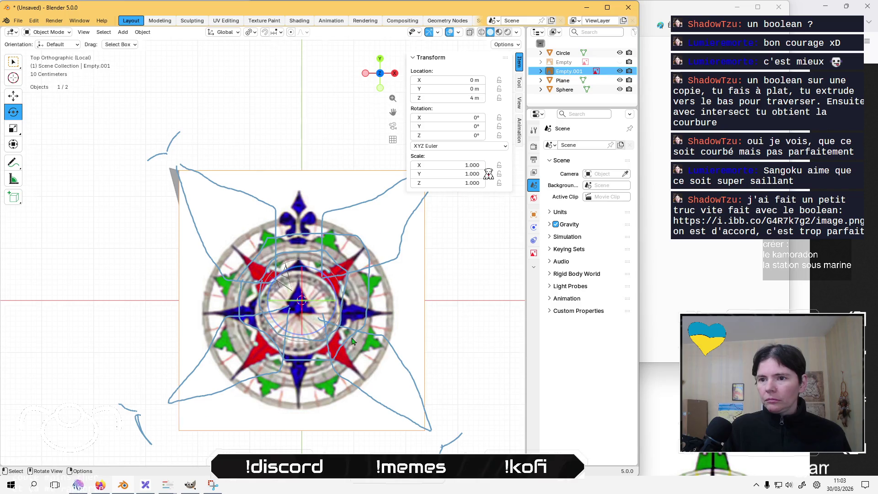
{"action": "scroll", "coordinate": [351, 341], "scroll_direction": "up", "scroll_amount": 2}
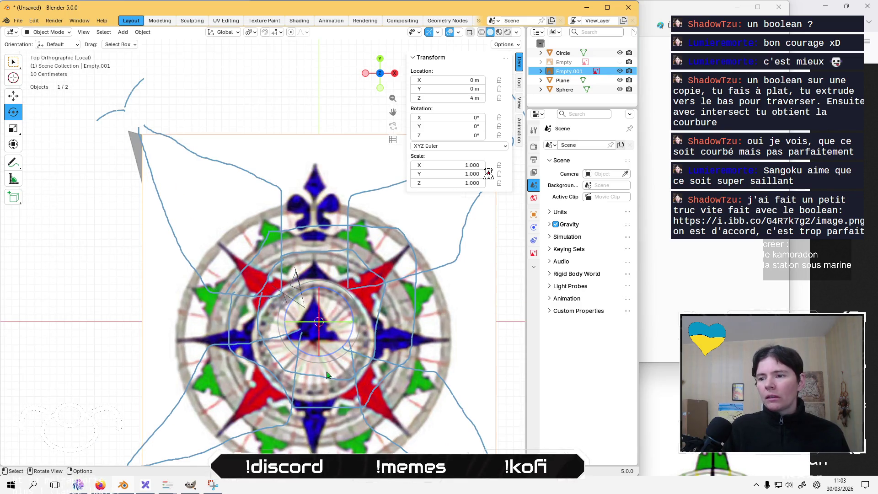
{"action": "key", "text": "g"}
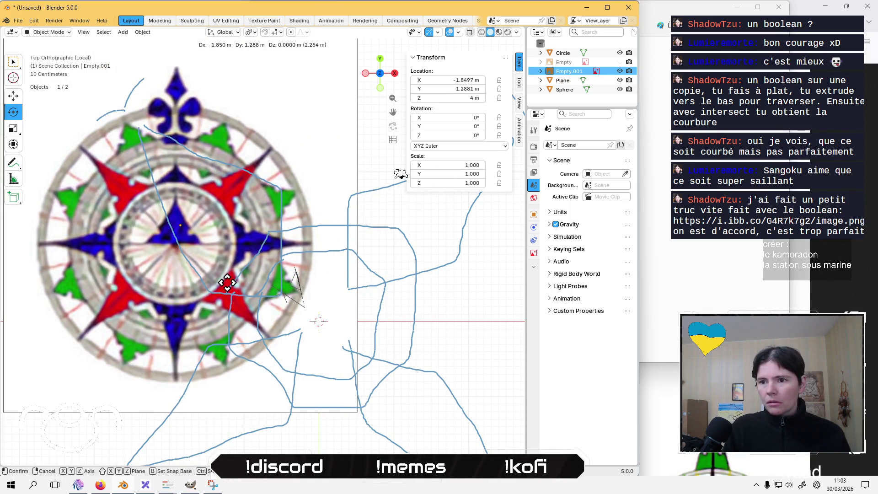
{"action": "left_click", "coordinate": [226, 282]}
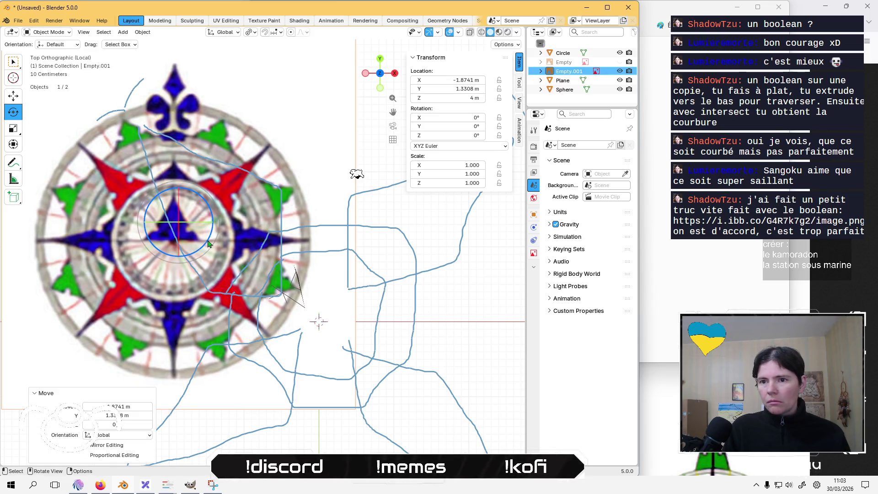
{"action": "key", "text": "r"}
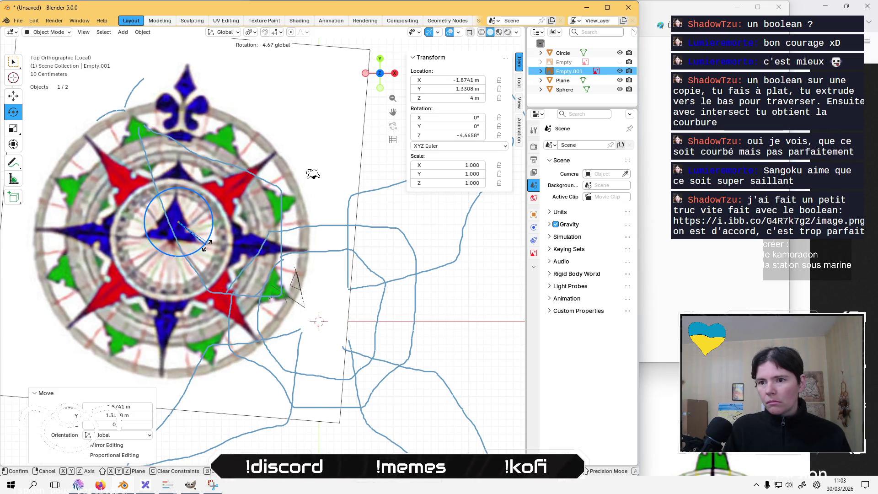
{"action": "left_click", "coordinate": [209, 254]}
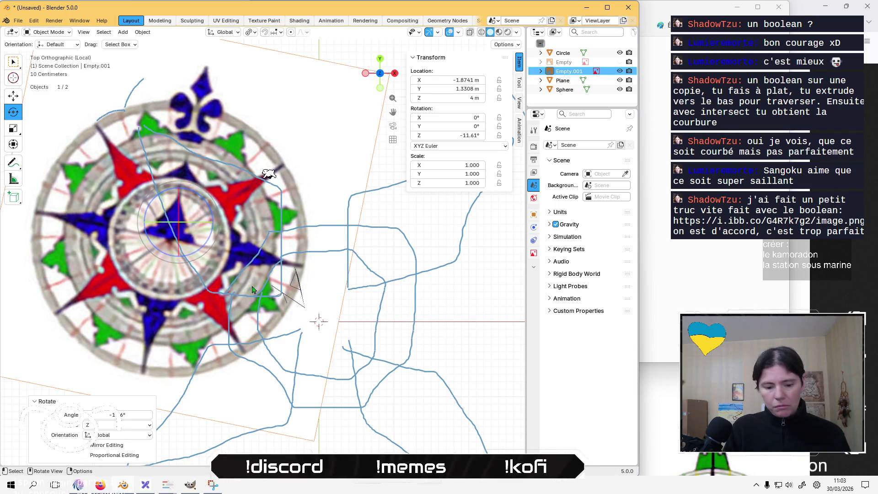
{"action": "key", "text": "g"}
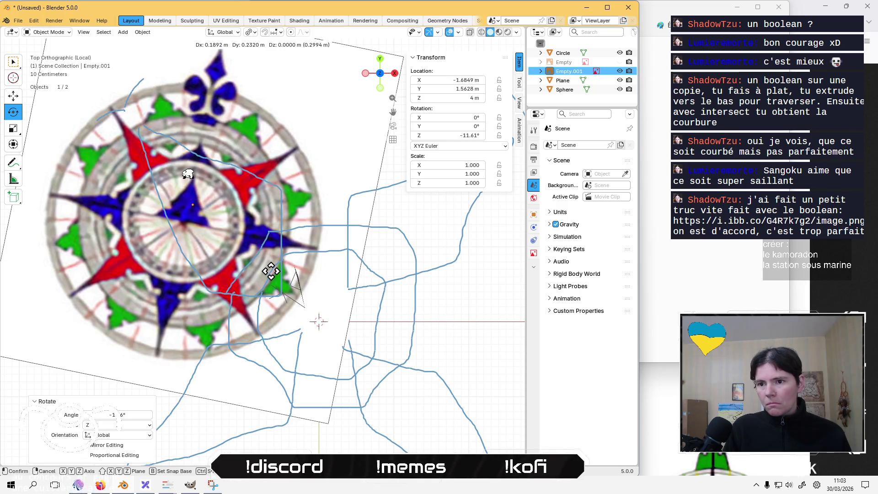
{"action": "left_click", "coordinate": [272, 275]}
{"action": "key", "text": "s"}
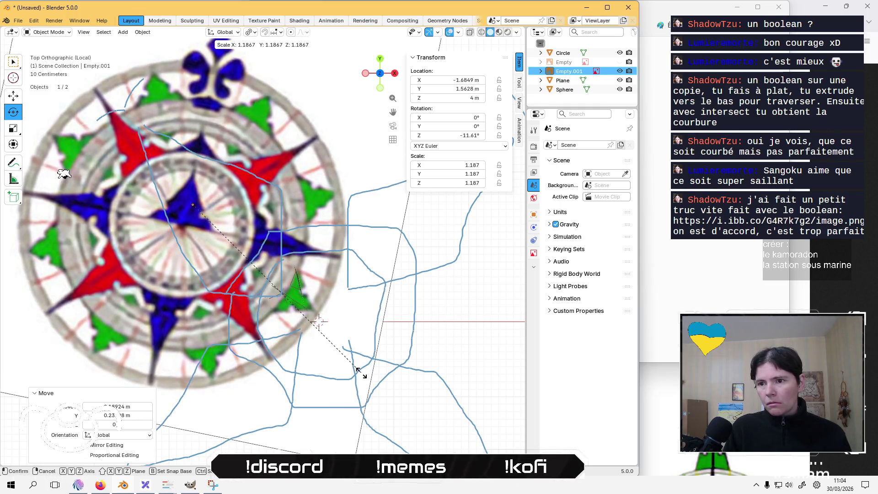
{"action": "left_click", "coordinate": [364, 376]}
{"action": "key", "text": "g"}
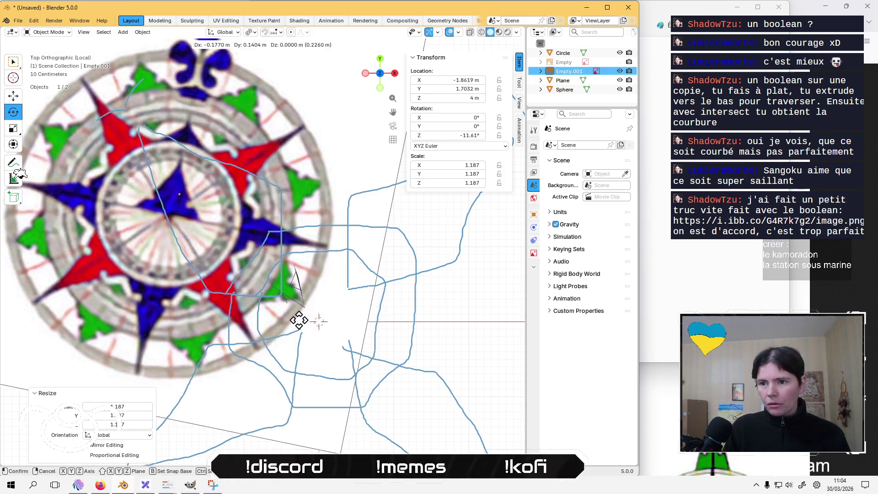
{"action": "left_click", "coordinate": [295, 316]}
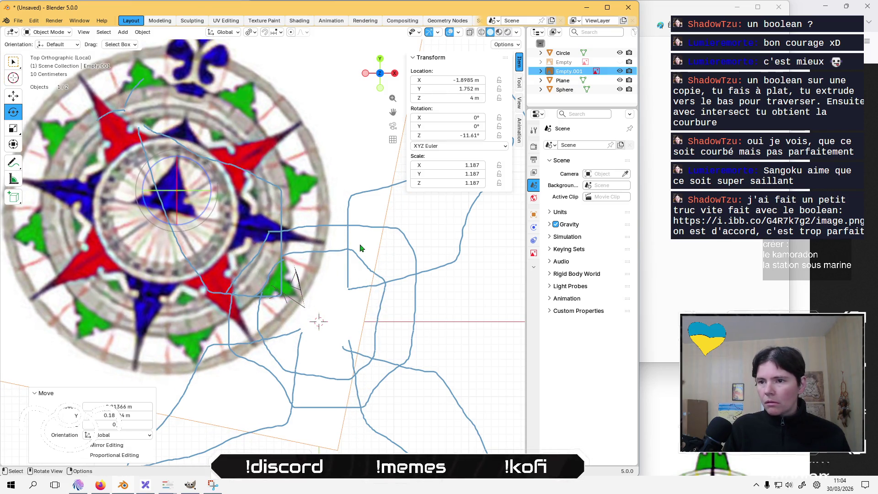
Nudge the reference image's rotation and position a little further, then select the Plane mesh
{"action": "left_click", "coordinate": [297, 289]}
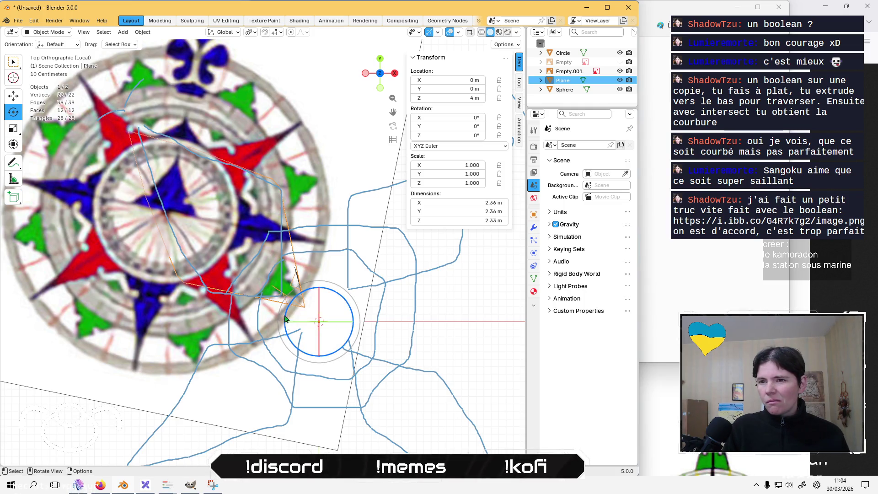
{"action": "left_click", "coordinate": [307, 393]}
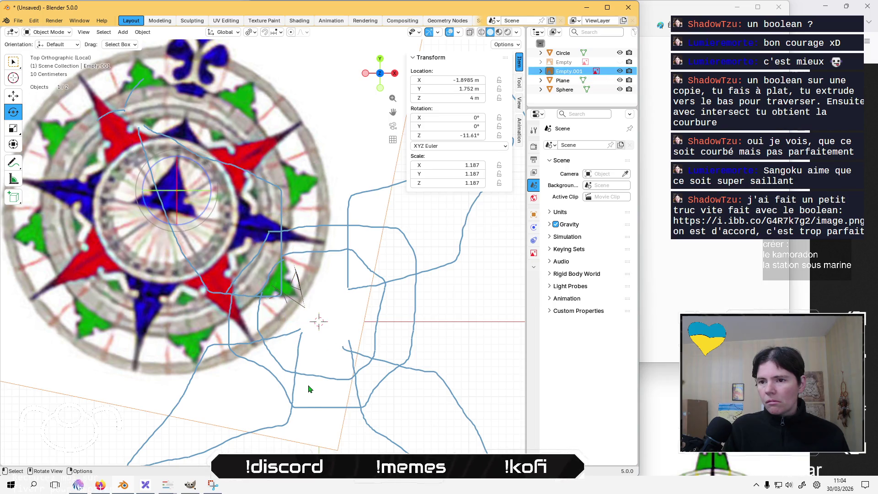
{"action": "left_click_drag", "start_coordinate": [201, 224], "coordinate": [200, 219]}
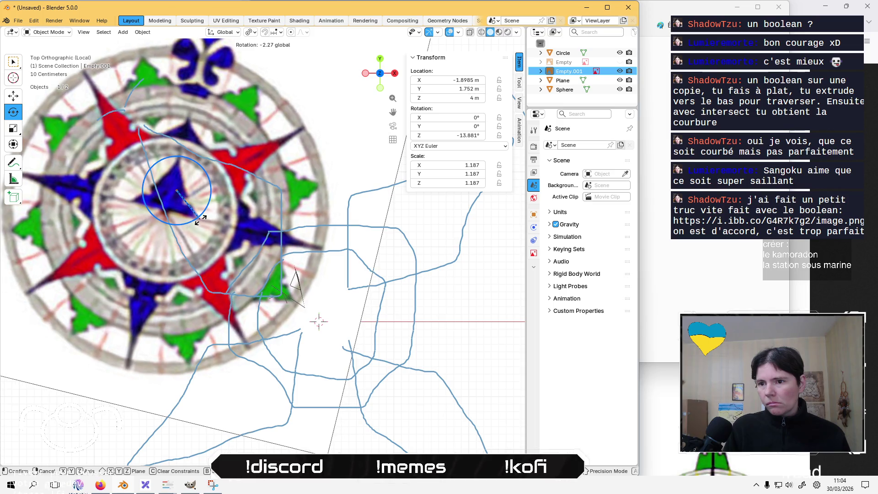
{"action": "left_click", "coordinate": [200, 219]}
{"action": "key", "text": "g"}
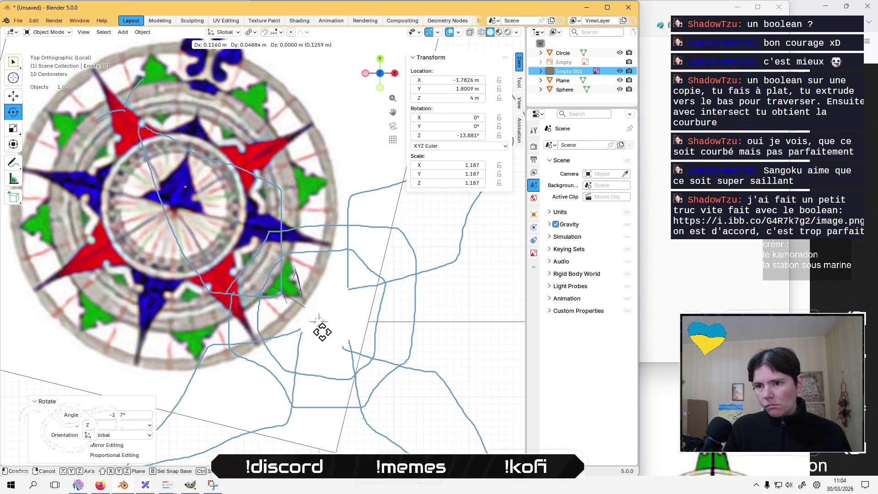
{"action": "left_click", "coordinate": [322, 332]}
{"action": "left_click", "coordinate": [359, 333]}
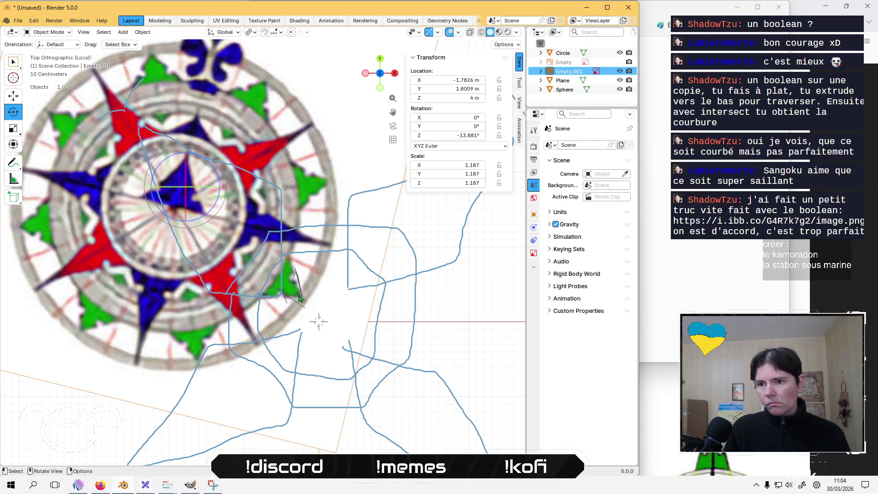
{"action": "left_click", "coordinate": [292, 277]}
{"action": "key", "text": "Tab"}
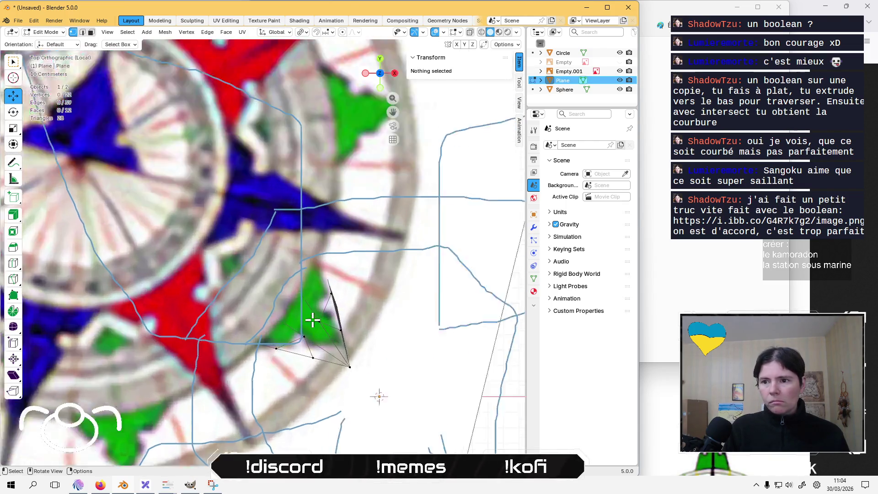
{"action": "scroll", "coordinate": [302, 288], "scroll_direction": "up", "scroll_amount": 5}
{"action": "middle_click_drag", "start_coordinate": [306, 295], "coordinate": [299, 243]}
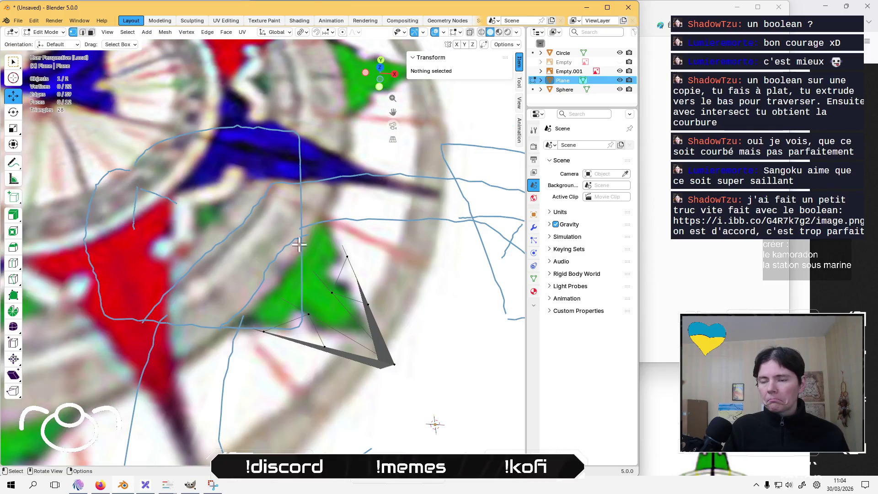
{"action": "scroll", "coordinate": [431, 213], "scroll_direction": "down", "scroll_amount": 2}
{"action": "scroll", "coordinate": [431, 213], "scroll_direction": "down", "scroll_amount": 1}
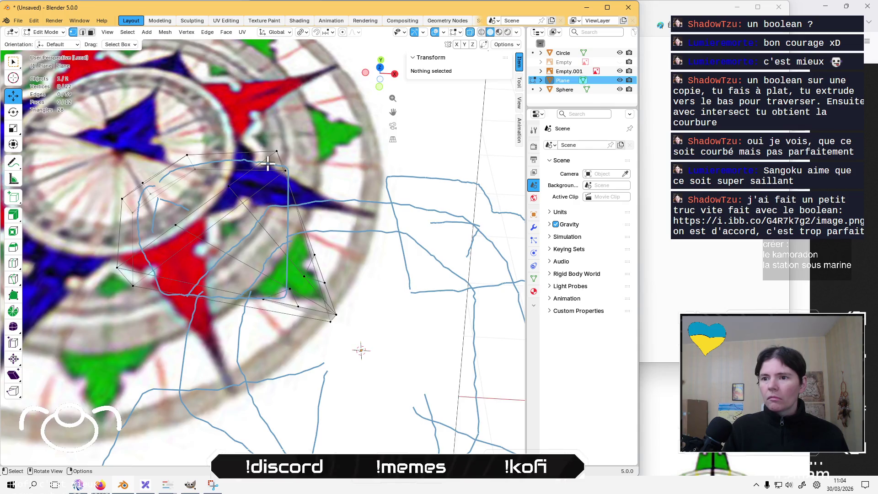
{"action": "middle_click_drag", "start_coordinate": [265, 161], "coordinate": [267, 209]}
{"action": "left_click", "coordinate": [379, 73]}
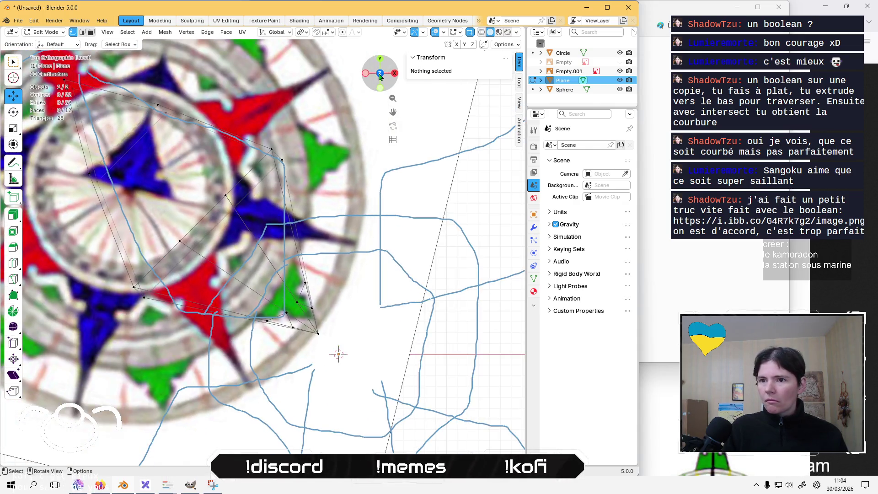
{"action": "scroll", "coordinate": [399, 358], "scroll_direction": "up", "scroll_amount": 1}
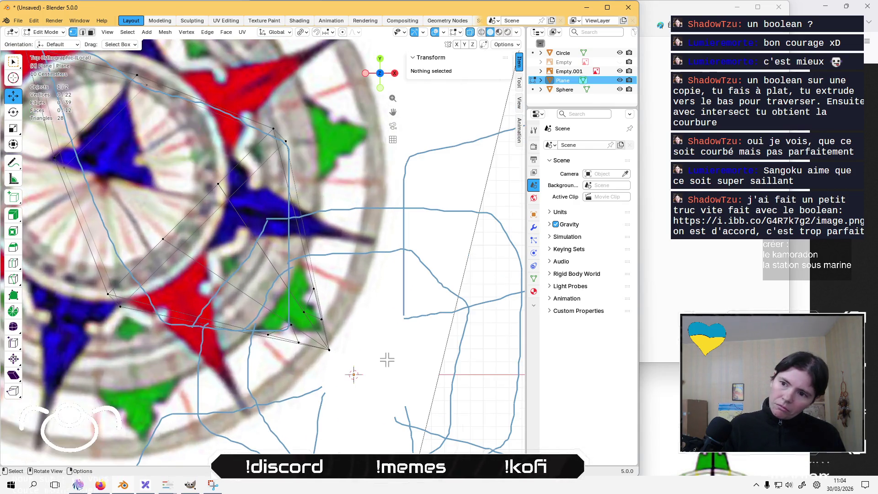
{"action": "scroll", "coordinate": [372, 359], "scroll_direction": "up", "scroll_amount": 1}
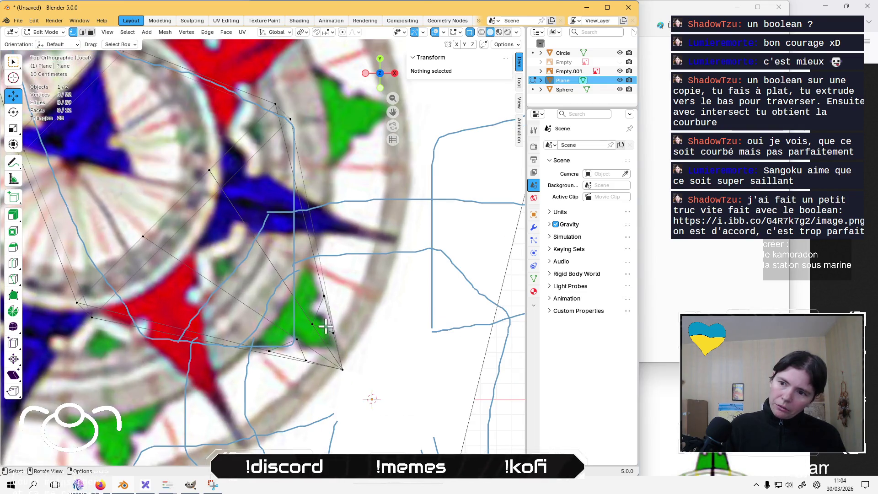
{"action": "left_click", "coordinate": [310, 334]}
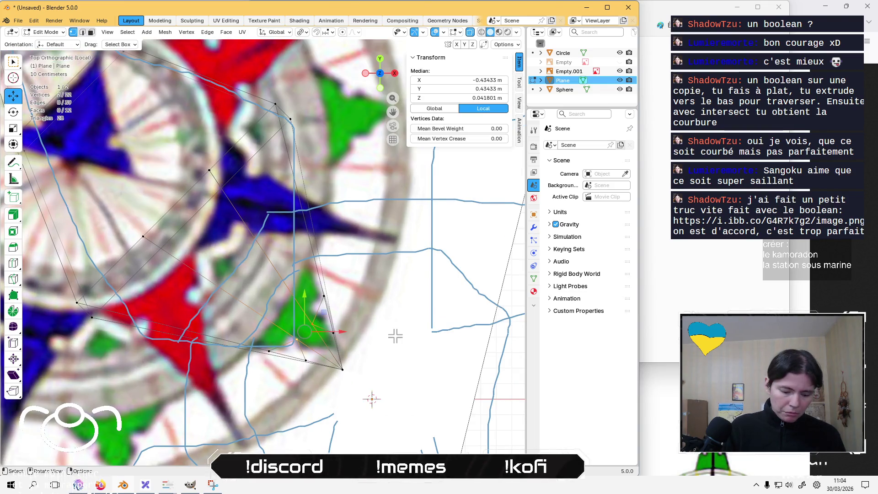
Try sliding the selected spike vertices along their edges, undoing and cancelling the trial slides
{"action": "key", "text": "g"}
{"action": "key", "text": "g"}
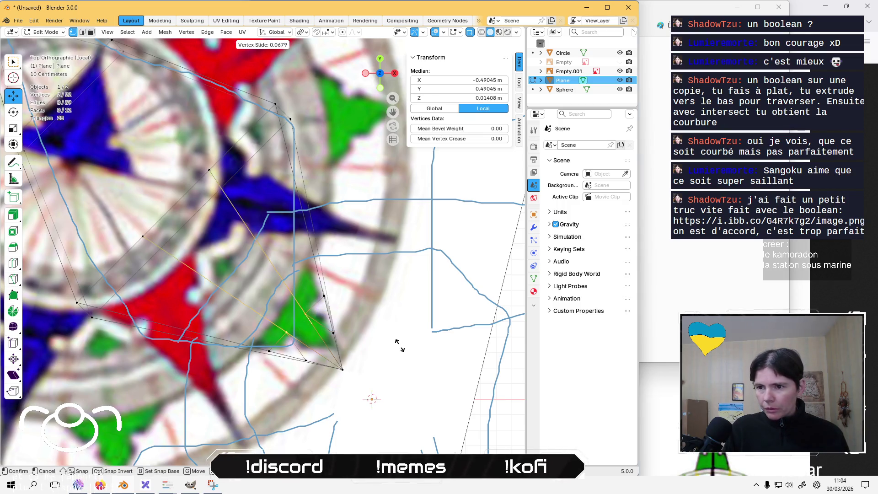
{"action": "left_click", "coordinate": [398, 348]}
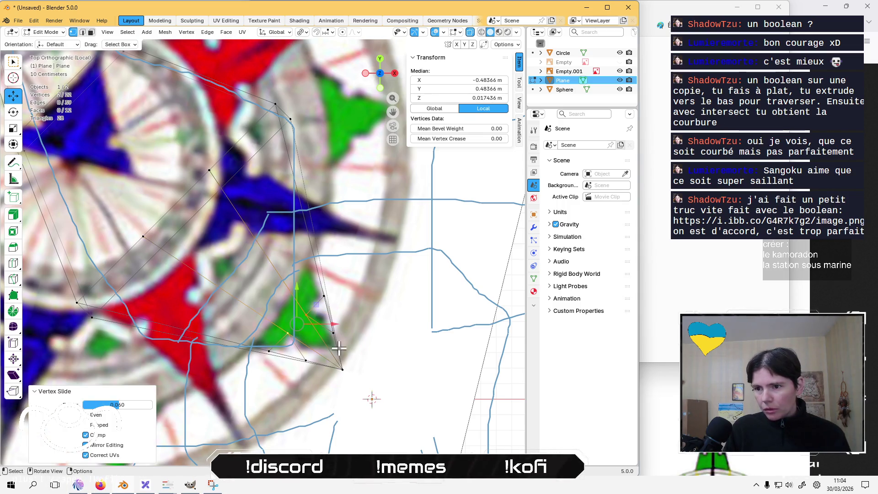
{"action": "key", "text": "ctrl+z"}
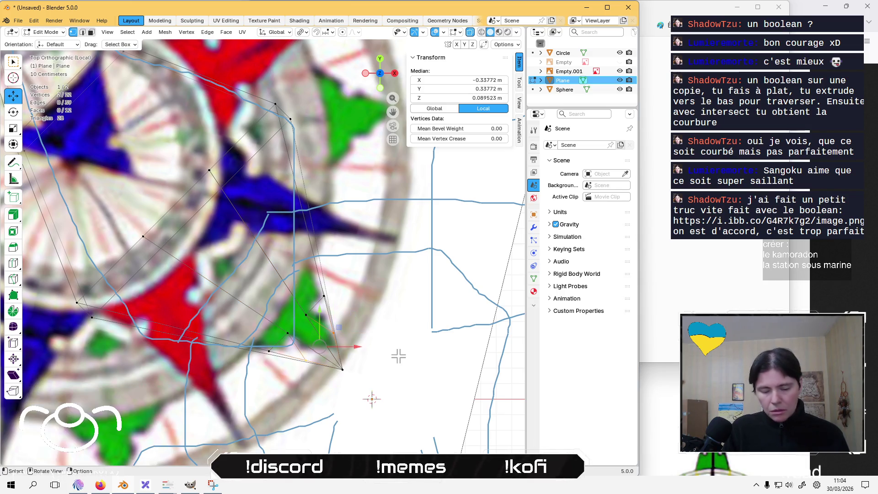
{"action": "key", "text": "g"}
{"action": "key", "text": "g"}
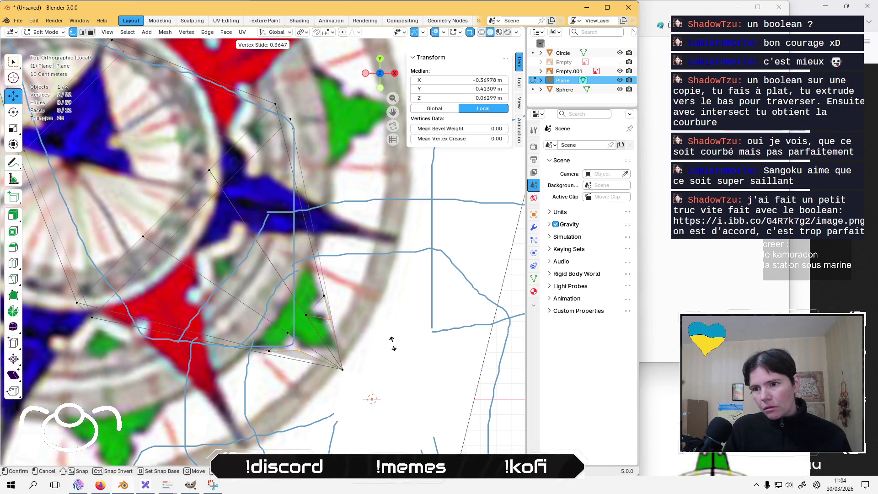
{"action": "key", "text": "Escape"}
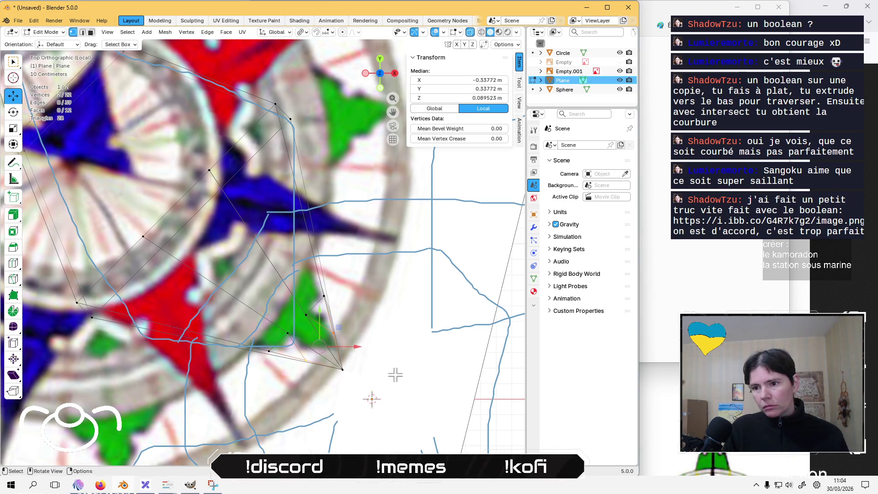
{"action": "key", "text": "g"}
{"action": "key", "text": "Escape"}
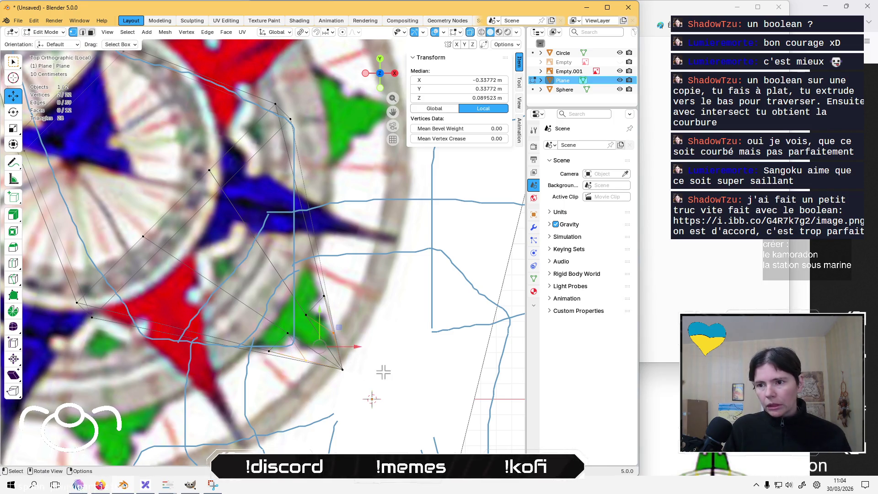
Slide a single spike vertex along its edge to a new position, then select the spike's tip vertex
{"action": "left_click", "coordinate": [337, 334]}
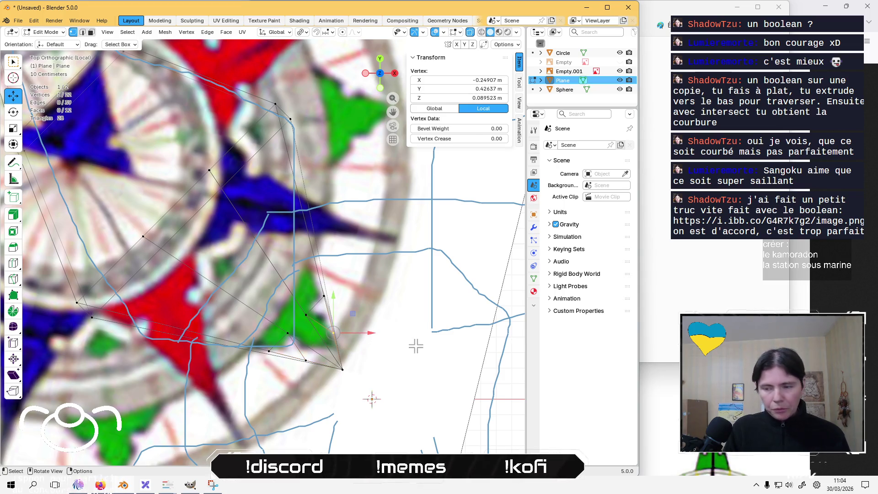
{"action": "key", "text": "g"}
{"action": "key", "text": "g"}
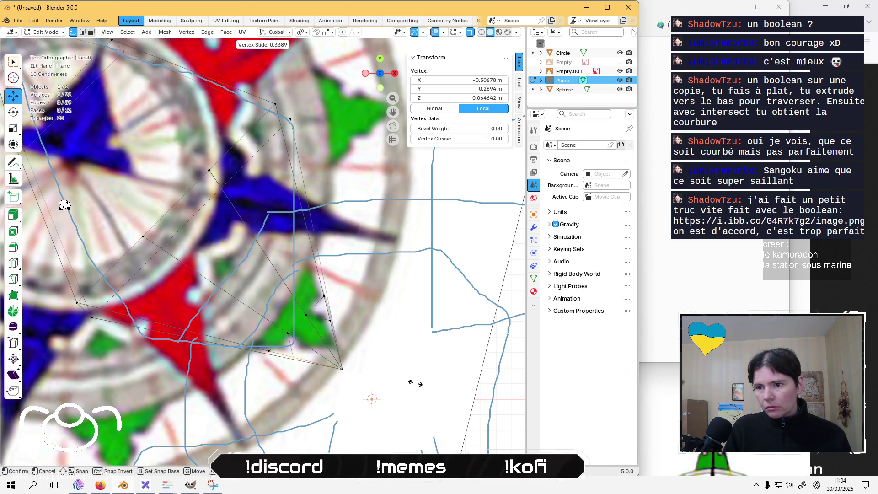
{"action": "left_click", "coordinate": [89, 201]}
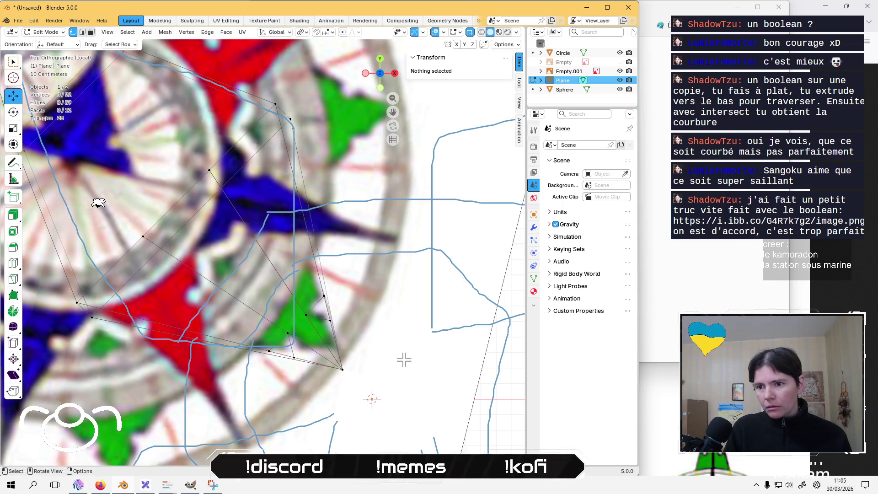
{"action": "scroll", "coordinate": [112, 201], "scroll_direction": "down", "scroll_amount": 2}
{"action": "scroll", "coordinate": [120, 202], "scroll_direction": "up", "scroll_amount": 2}
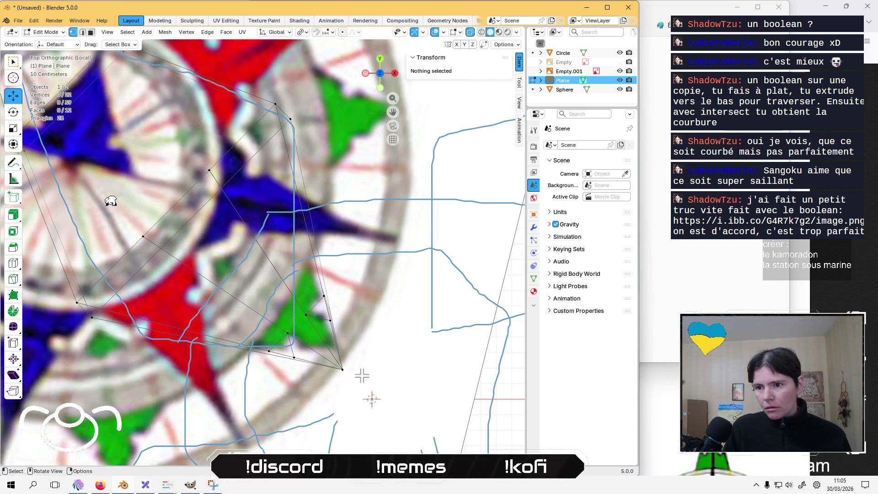
{"action": "left_click", "coordinate": [343, 370]}
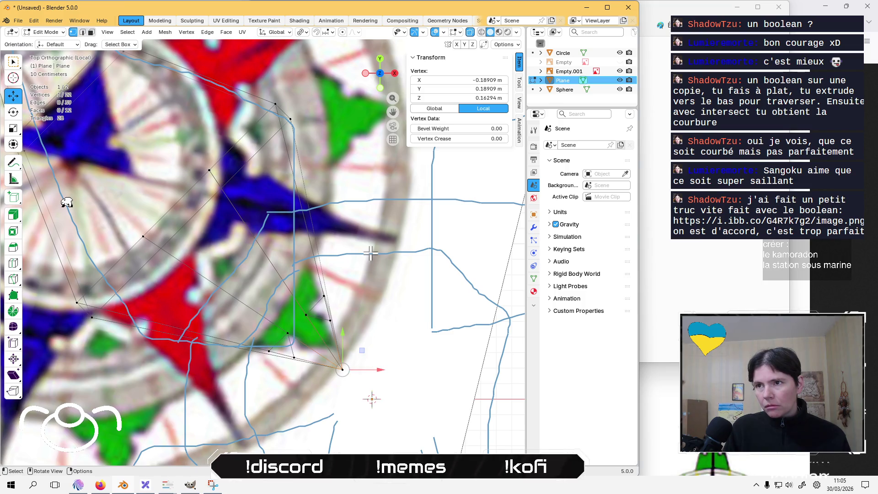
{"action": "left_click", "coordinate": [276, 32]}
{"action": "left_click", "coordinate": [268, 79]}
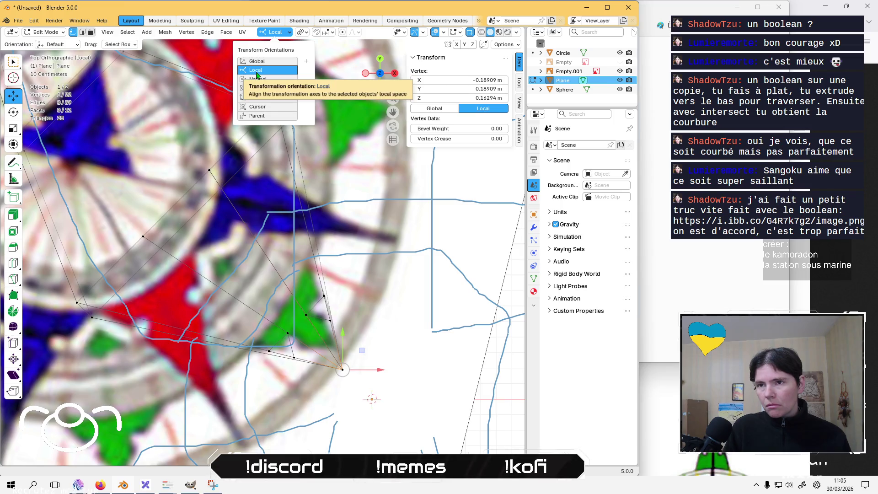
{"action": "left_click", "coordinate": [379, 328]}
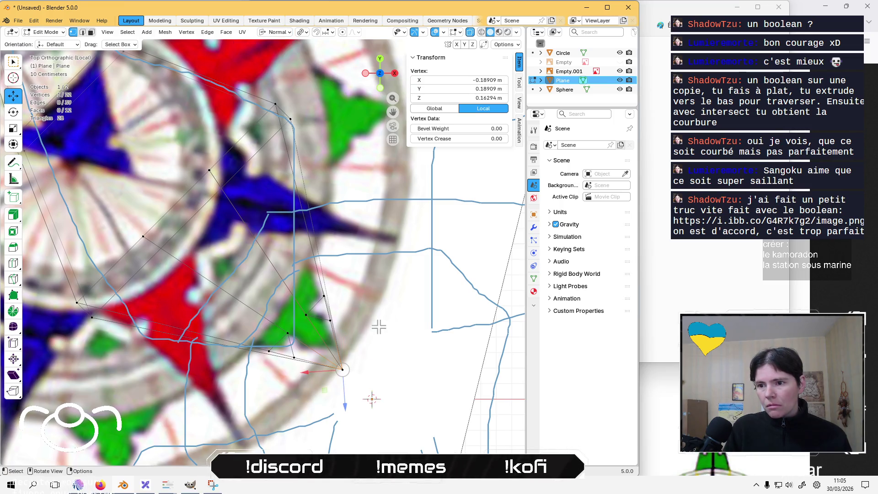
{"action": "middle_click_drag", "start_coordinate": [377, 304], "coordinate": [372, 270]}
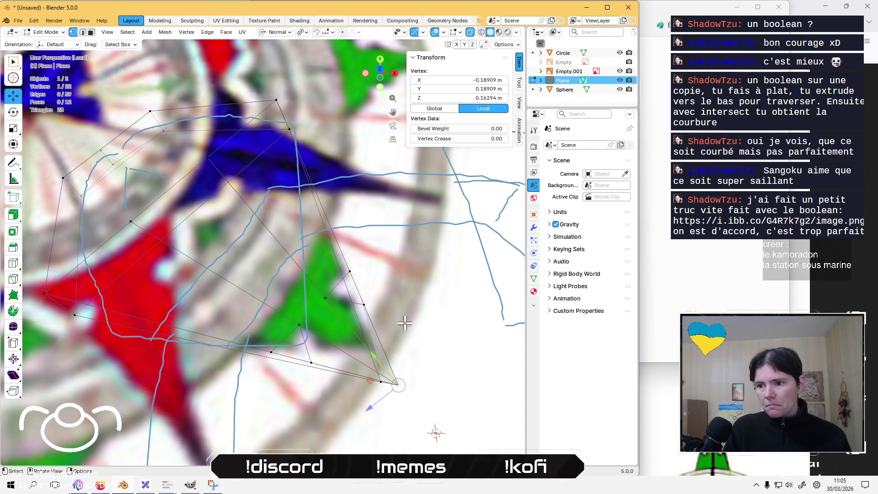
{"action": "key", "text": "KP_7"}
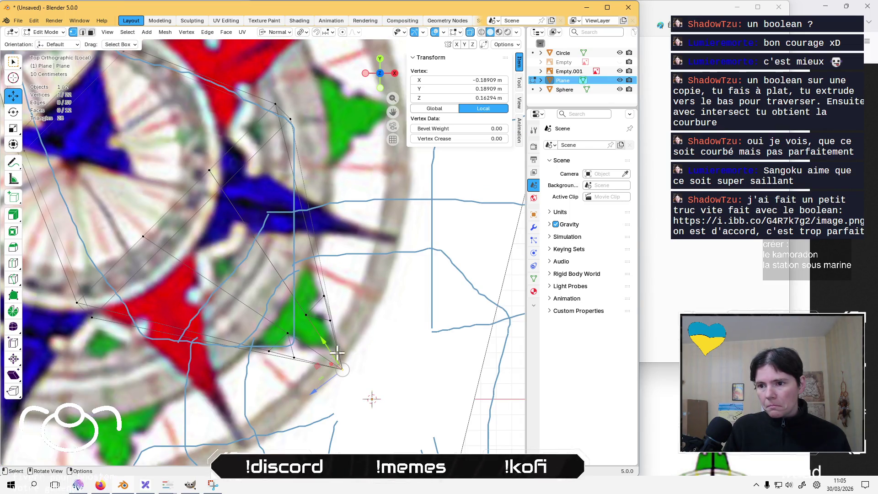
{"action": "mouse_move", "coordinate": [325, 338]}
{"action": "left_mouse_down"}
{"action": "mouse_move", "coordinate": [322, 324]}
{"action": "mouse_move", "coordinate": [329, 346]}
{"action": "mouse_move", "coordinate": [339, 342]}
{"action": "left_mouse_up"}
{"action": "middle_click_drag", "start_coordinate": [390, 380], "coordinate": [397, 332]}
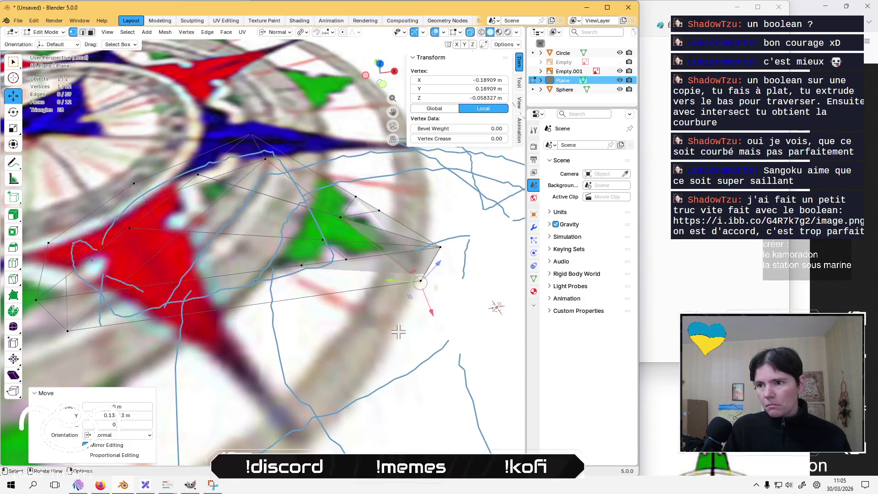
{"action": "mouse_move", "coordinate": [403, 251]}
{"action": "middle_mouse_down"}
{"action": "mouse_move", "coordinate": [400, 225]}
{"action": "mouse_move", "coordinate": [364, 286]}
{"action": "middle_mouse_up"}
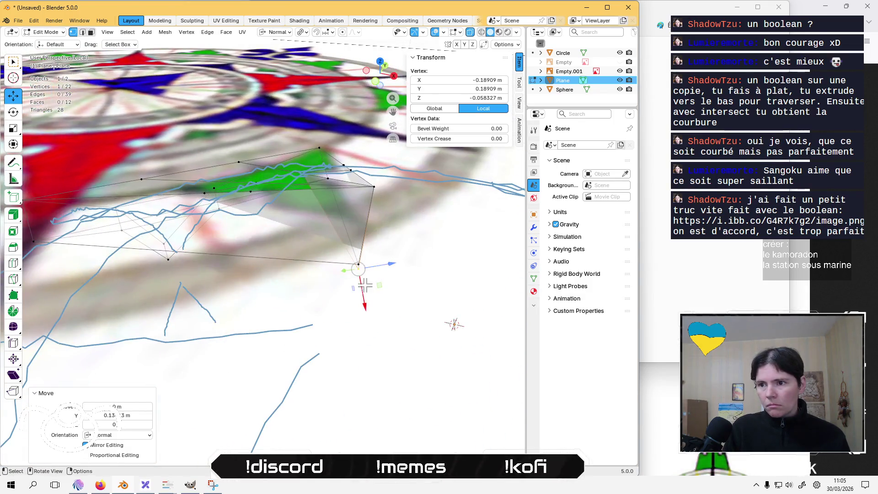
{"action": "left_click_drag", "start_coordinate": [368, 308], "coordinate": [371, 345]}
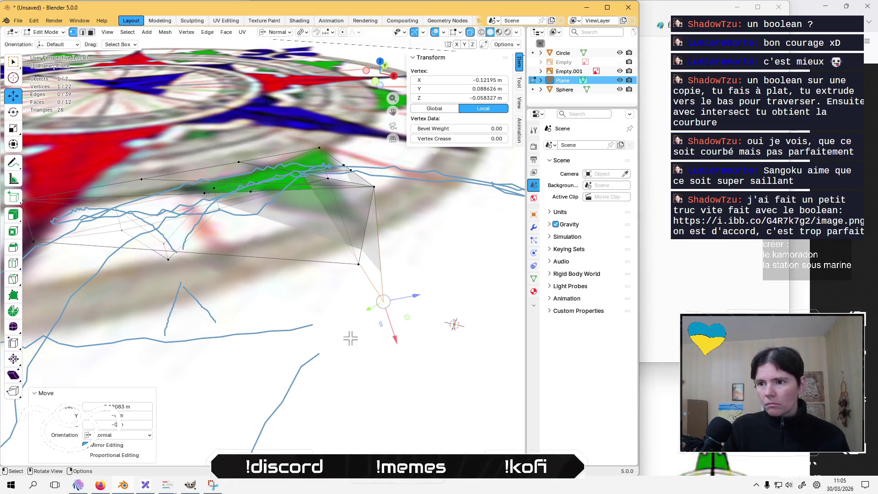
{"action": "right_click", "coordinate": [350, 338]}
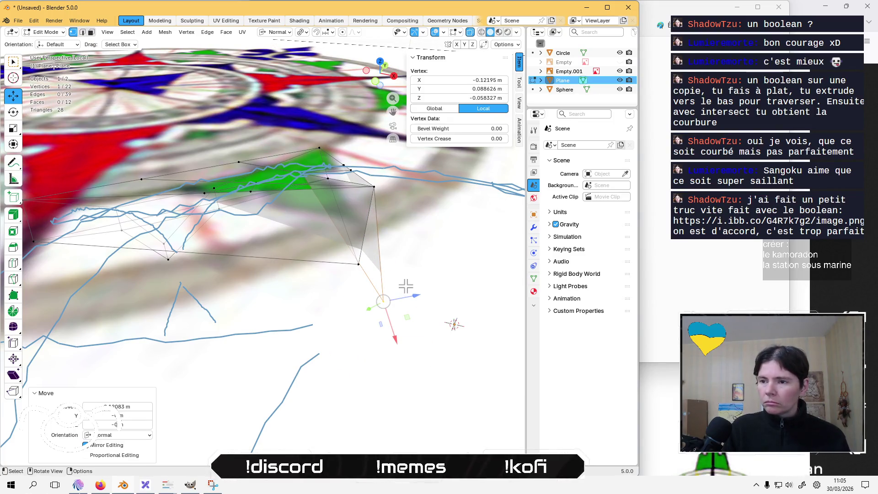
{"action": "key", "text": "ctrl+z"}
{"action": "middle_click_drag", "start_coordinate": [402, 285], "coordinate": [418, 327], "text": "ctrl"}
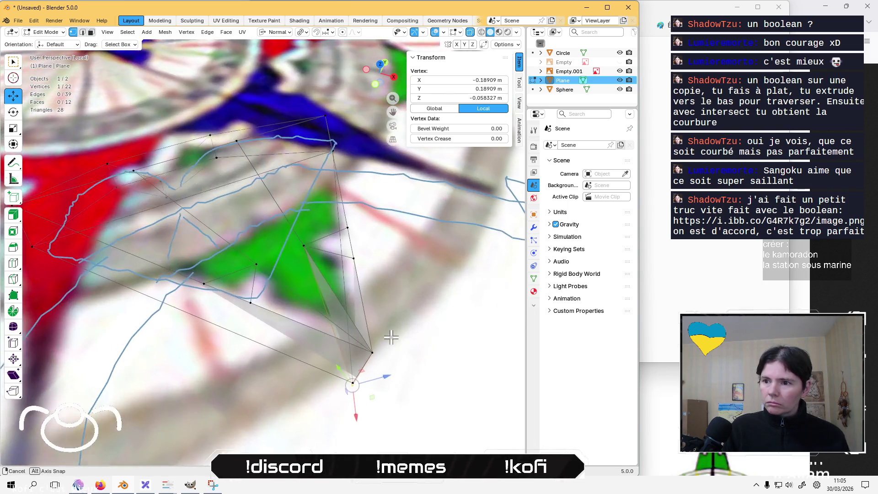
{"action": "key", "text": "ctrl+z"}
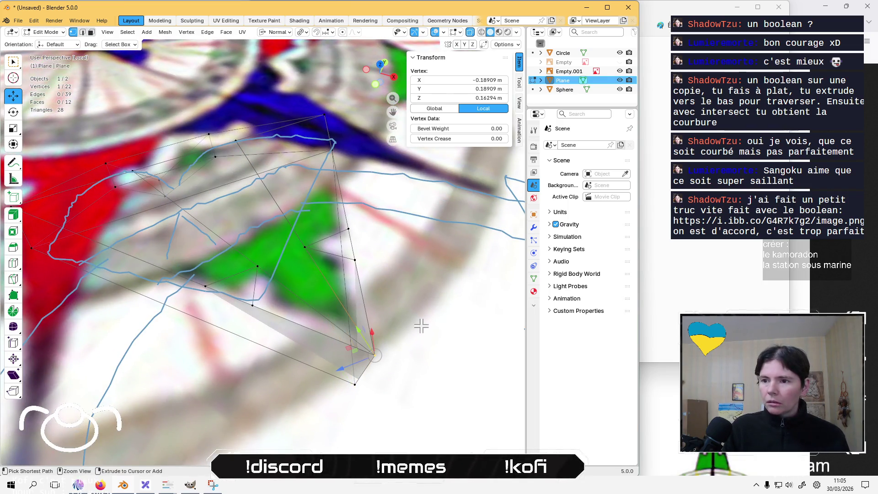
{"action": "mouse_move", "coordinate": [419, 324]}
{"action": "middle_mouse_down"}
{"action": "mouse_move", "coordinate": [349, 345]}
{"action": "mouse_move", "coordinate": [180, 299]}
{"action": "mouse_move", "coordinate": [246, 309]}
{"action": "middle_mouse_up"}
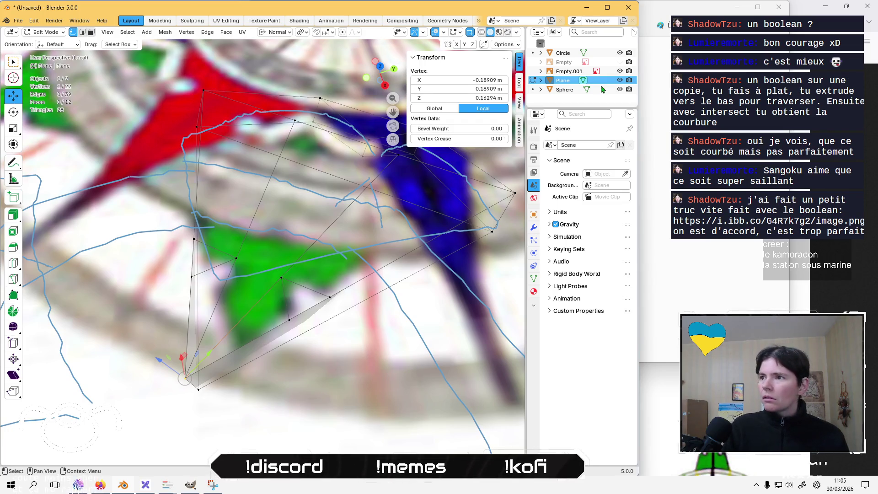
Hide the reference image with Alt+Z to view the spike mesh alone, and switch to face selection
{"action": "key", "text": "alt+z"}
{"action": "mouse_move", "coordinate": [238, 282]}
{"action": "middle_mouse_down"}
{"action": "mouse_move", "coordinate": [333, 268]}
{"action": "mouse_move", "coordinate": [318, 297]}
{"action": "mouse_move", "coordinate": [338, 285]}
{"action": "mouse_move", "coordinate": [294, 290]}
{"action": "mouse_move", "coordinate": [290, 251]}
{"action": "mouse_move", "coordinate": [300, 296]}
{"action": "mouse_move", "coordinate": [341, 234]}
{"action": "mouse_move", "coordinate": [304, 274]}
{"action": "middle_mouse_up"}
{"action": "key", "text": "Tab"}
{"action": "key", "text": "Tab"}
{"action": "left_click", "coordinate": [288, 313]}
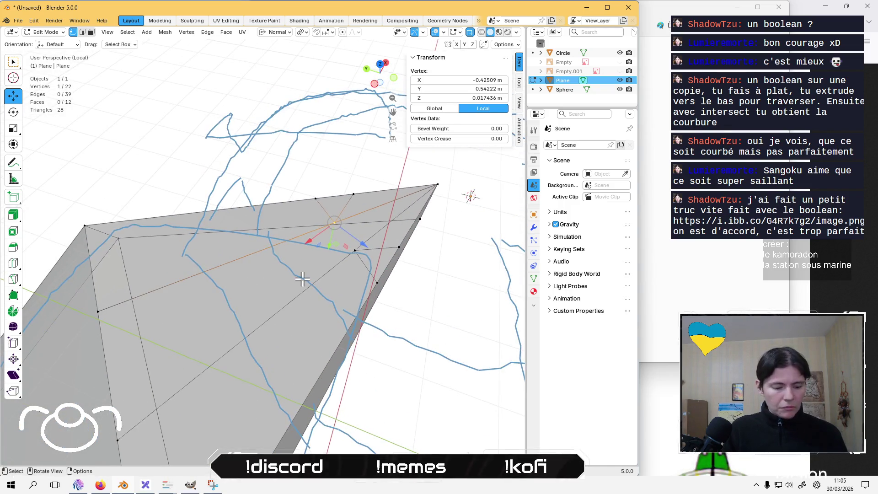
{"action": "key", "text": "3"}
Select and inspect faces of the isolated mesh while orbiting, clearing the selection between picks
{"action": "left_click", "coordinate": [248, 221]}
{"action": "mouse_move", "coordinate": [254, 228]}
{"action": "middle_mouse_down"}
{"action": "mouse_move", "coordinate": [252, 314]}
{"action": "mouse_move", "coordinate": [402, 291]}
{"action": "mouse_move", "coordinate": [453, 229]}
{"action": "mouse_move", "coordinate": [259, 235]}
{"action": "mouse_move", "coordinate": [258, 159]}
{"action": "mouse_move", "coordinate": [128, 230]}
{"action": "mouse_move", "coordinate": [188, 176]}
{"action": "mouse_move", "coordinate": [246, 168]}
{"action": "mouse_move", "coordinate": [298, 255]}
{"action": "mouse_move", "coordinate": [389, 272]}
{"action": "mouse_move", "coordinate": [343, 313]}
{"action": "mouse_move", "coordinate": [384, 316]}
{"action": "mouse_move", "coordinate": [403, 298]}
{"action": "mouse_move", "coordinate": [298, 290]}
{"action": "mouse_move", "coordinate": [373, 249]}
{"action": "mouse_move", "coordinate": [344, 276]}
{"action": "mouse_move", "coordinate": [379, 215]}
{"action": "mouse_move", "coordinate": [372, 201]}
{"action": "mouse_move", "coordinate": [402, 172]}
{"action": "mouse_move", "coordinate": [315, 290]}
{"action": "middle_mouse_up"}
{"action": "key", "text": "alt+a"}
{"action": "left_click", "coordinate": [277, 174]}
{"action": "scroll", "coordinate": [269, 231], "scroll_direction": "up", "scroll_amount": 3}
{"action": "scroll", "coordinate": [330, 267], "scroll_direction": "up", "scroll_amount": 2}
{"action": "scroll", "coordinate": [333, 291], "scroll_direction": "up", "scroll_amount": 2}
{"action": "key", "text": "Tab"}
{"action": "key", "text": "Tab"}
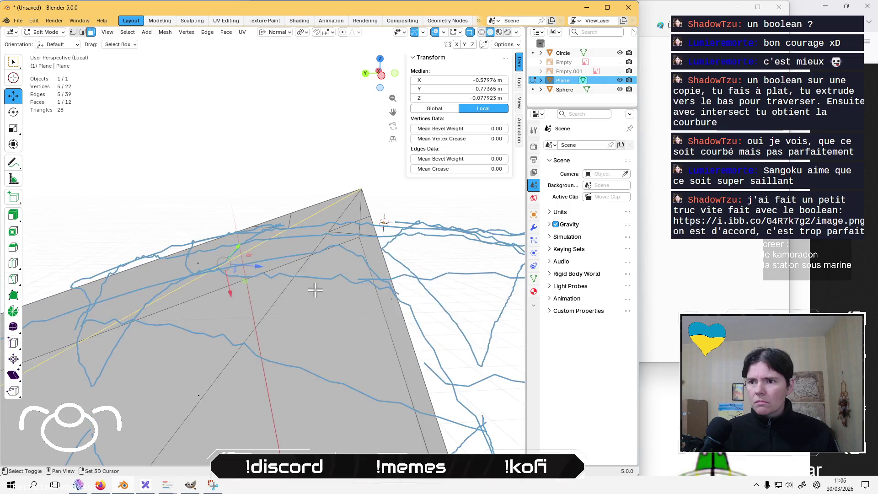
Turn off X-Ray so the spike mesh shows solid, orbit to a low side view and select its bottom corner vertex
{"action": "left_click", "coordinate": [296, 239]}
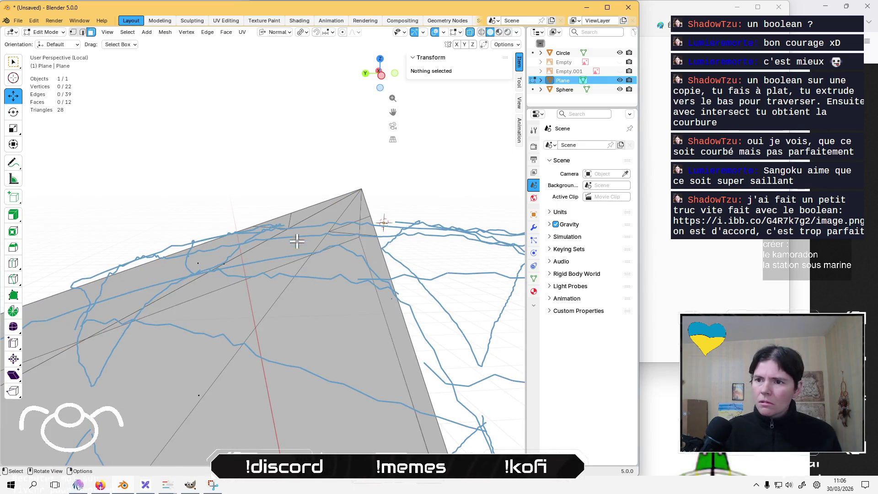
{"action": "mouse_move", "coordinate": [384, 236]}
{"action": "middle_mouse_down"}
{"action": "mouse_move", "coordinate": [290, 251]}
{"action": "mouse_move", "coordinate": [281, 287]}
{"action": "mouse_move", "coordinate": [182, 276]}
{"action": "middle_mouse_up"}
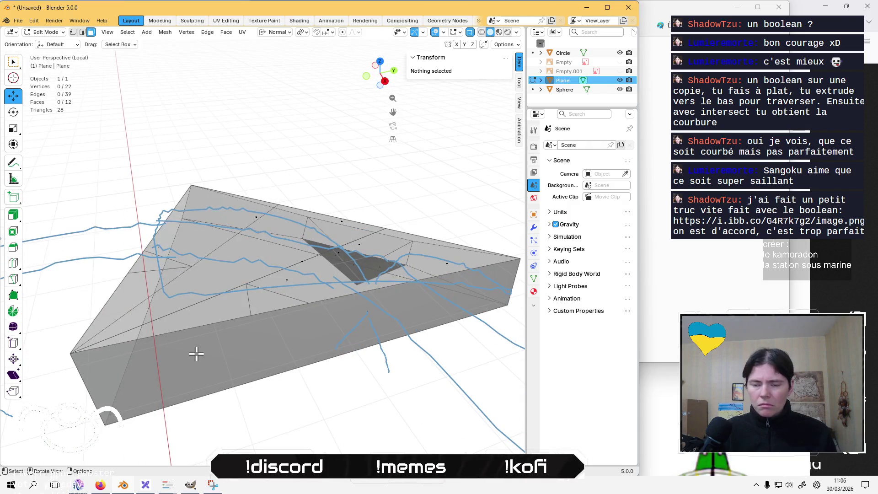
{"action": "left_click", "coordinate": [471, 33]}
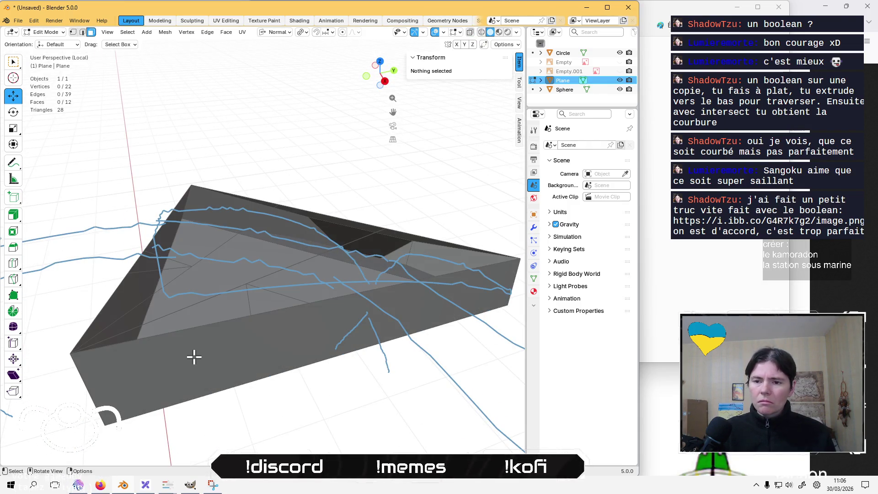
{"action": "mouse_move", "coordinate": [194, 356]}
{"action": "middle_mouse_down"}
{"action": "mouse_move", "coordinate": [232, 369]}
{"action": "mouse_move", "coordinate": [320, 352]}
{"action": "mouse_move", "coordinate": [413, 317]}
{"action": "mouse_move", "coordinate": [466, 365]}
{"action": "mouse_move", "coordinate": [384, 384]}
{"action": "mouse_move", "coordinate": [287, 341]}
{"action": "mouse_move", "coordinate": [417, 378]}
{"action": "middle_mouse_up"}
{"action": "key", "text": "grave"}
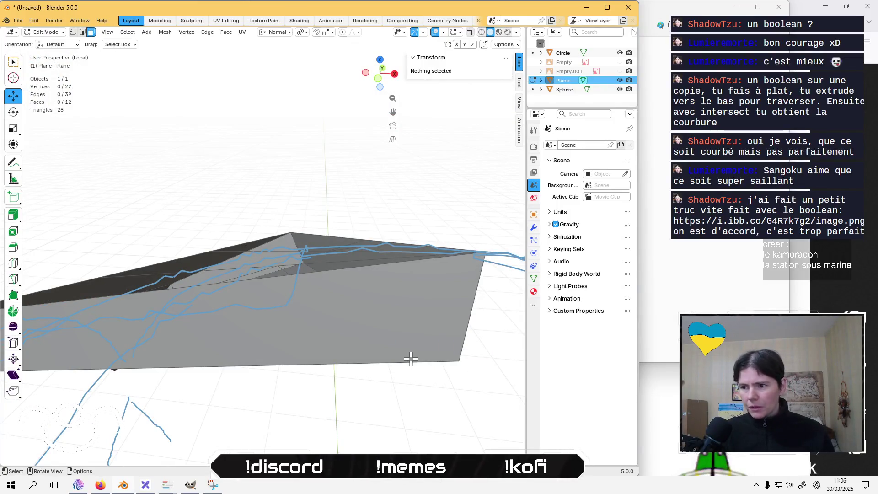
{"action": "left_click", "coordinate": [447, 347]}
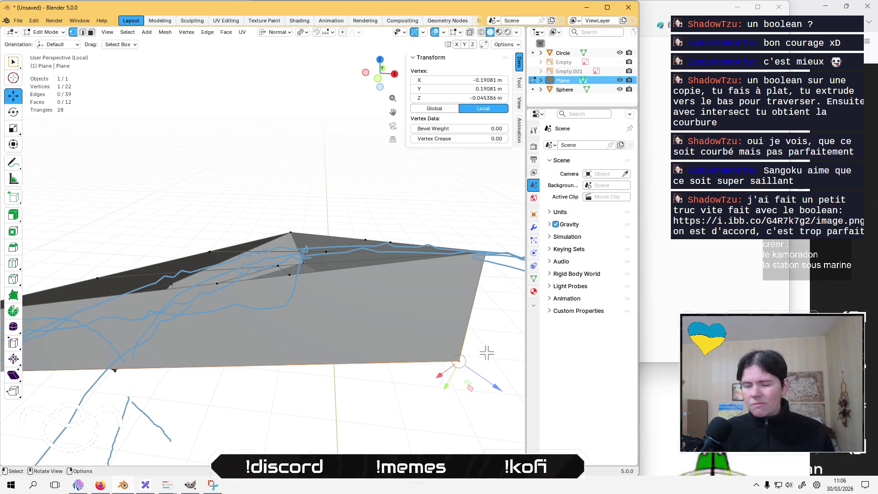
Merge all vertices By Distance, reducing the mesh from 22 to 20 vertices, then deselect and inspect it
{"action": "key", "text": "a"}
{"action": "key", "text": "m"}
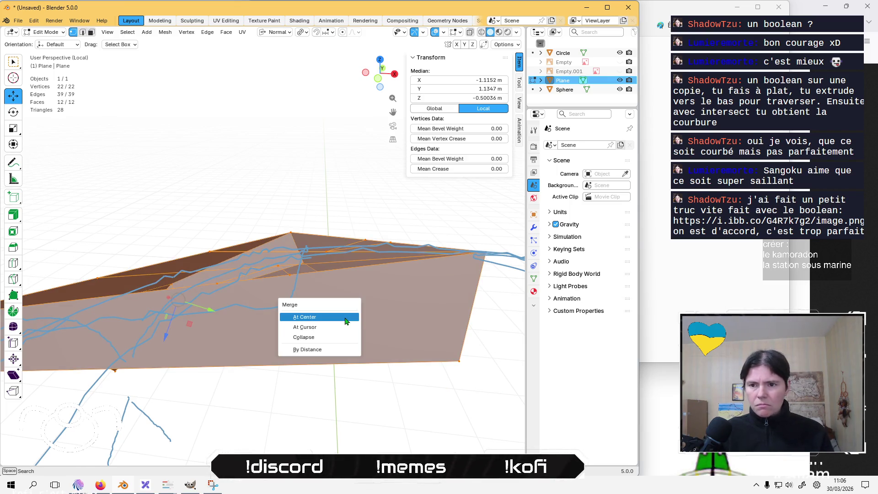
{"action": "left_click", "coordinate": [330, 352]}
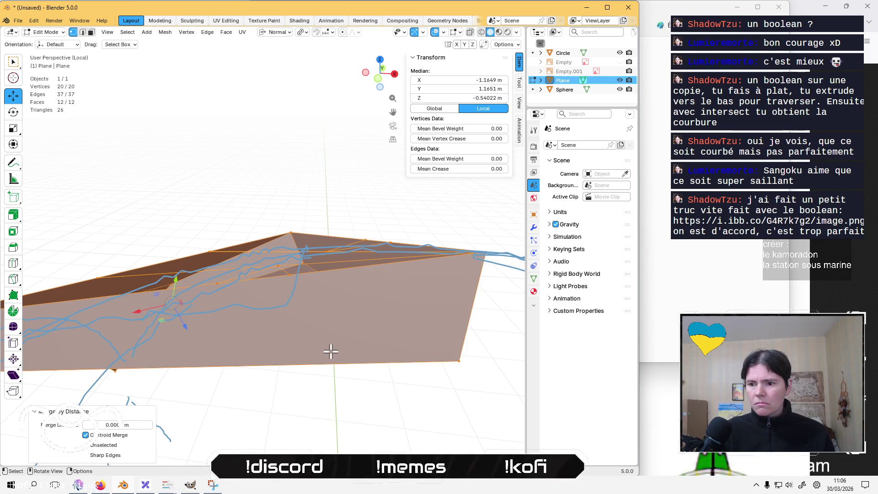
{"action": "mouse_move", "coordinate": [294, 288]}
{"action": "middle_mouse_down"}
{"action": "mouse_move", "coordinate": [301, 362]}
{"action": "mouse_move", "coordinate": [327, 368]}
{"action": "mouse_move", "coordinate": [333, 392]}
{"action": "mouse_move", "coordinate": [326, 374]}
{"action": "middle_mouse_up"}
{"action": "left_click", "coordinate": [339, 392]}
{"action": "middle_click_drag", "start_coordinate": [20, 338], "coordinate": [60, 334]}
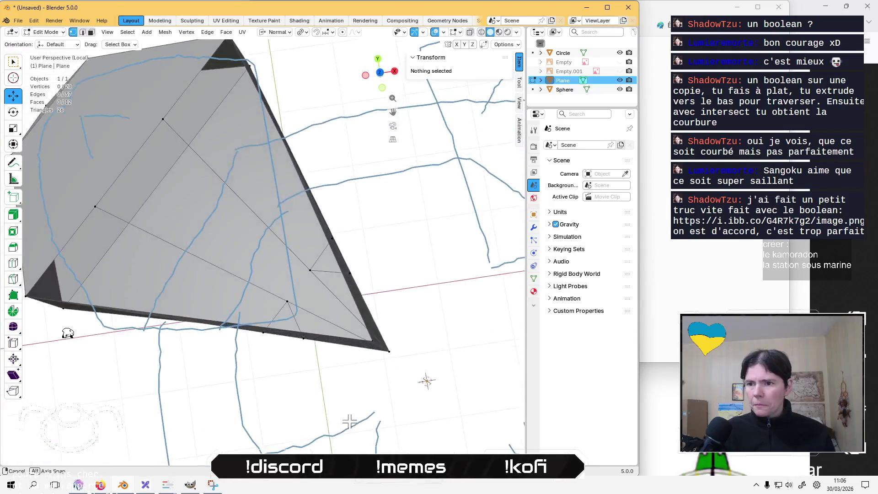
{"action": "middle_click_drag", "start_coordinate": [61, 334], "coordinate": [102, 329]}
{"action": "scroll", "coordinate": [382, 372], "scroll_direction": "up", "scroll_amount": 2}
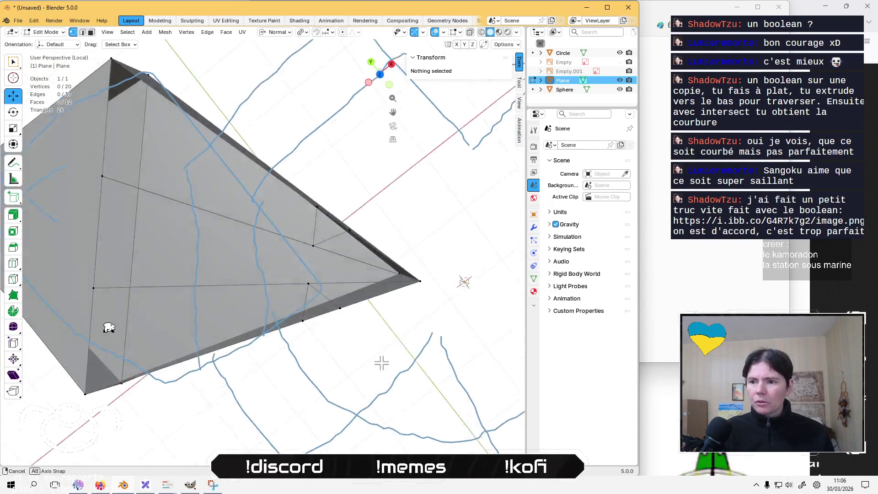
{"action": "scroll", "coordinate": [381, 356], "scroll_direction": "up", "scroll_amount": 1}
{"action": "scroll", "coordinate": [370, 350], "scroll_direction": "up", "scroll_amount": 1}
{"action": "scroll", "coordinate": [340, 367], "scroll_direction": "up", "scroll_amount": 1}
Delete the dark face on the underside of the spike arm
{"action": "mouse_move", "coordinate": [339, 367]}
{"action": "middle_mouse_down"}
{"action": "mouse_move", "coordinate": [377, 323]}
{"action": "mouse_move", "coordinate": [373, 298]}
{"action": "mouse_move", "coordinate": [353, 357]}
{"action": "mouse_move", "coordinate": [337, 335]}
{"action": "mouse_move", "coordinate": [224, 292]}
{"action": "middle_mouse_up"}
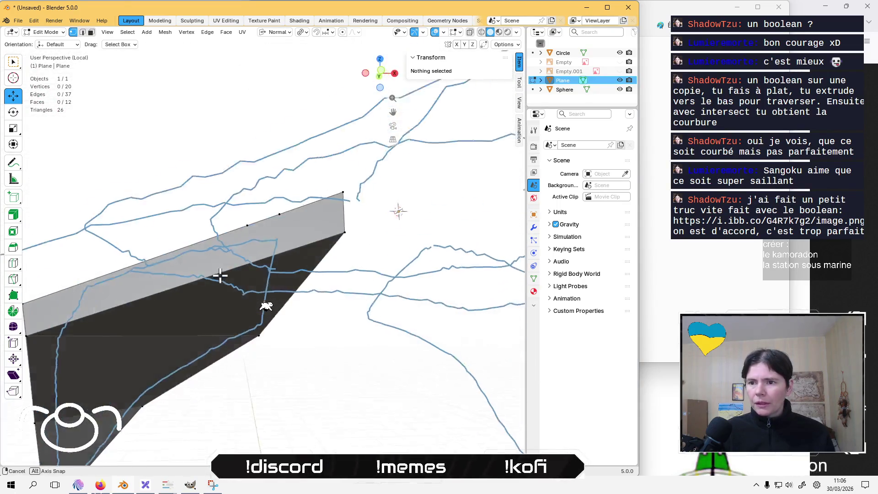
{"action": "left_click", "coordinate": [240, 277]}
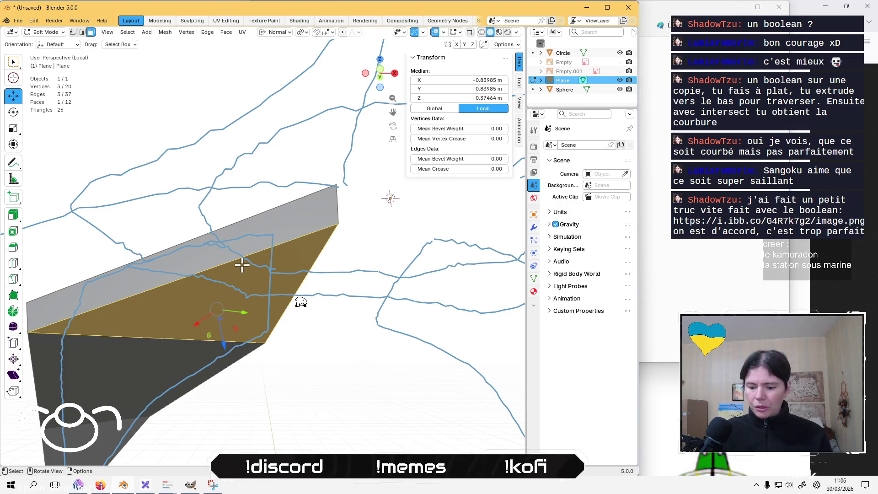
{"action": "mouse_move", "coordinate": [240, 278]}
{"action": "middle_mouse_down"}
{"action": "mouse_move", "coordinate": [247, 299]}
{"action": "mouse_move", "coordinate": [237, 290]}
{"action": "mouse_move", "coordinate": [230, 219]}
{"action": "mouse_move", "coordinate": [260, 255]}
{"action": "mouse_move", "coordinate": [268, 280]}
{"action": "mouse_move", "coordinate": [202, 280]}
{"action": "middle_mouse_up"}
{"action": "key", "text": "x"}
{"action": "left_click", "coordinate": [235, 189]}
Delete one edge of the wedge in edge mode, leaving 9 faces and 35 edges
{"action": "left_click", "coordinate": [260, 254]}
{"action": "key", "text": "2"}
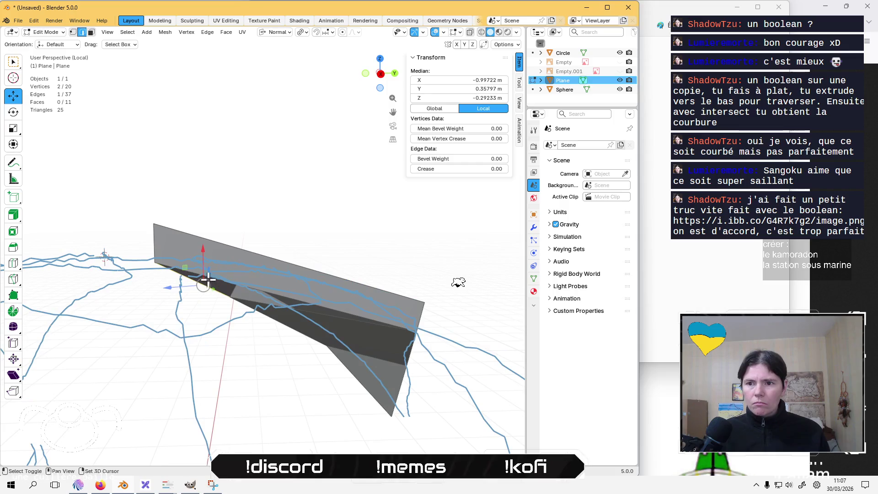
{"action": "left_click", "coordinate": [208, 275]}
{"action": "key", "text": "x"}
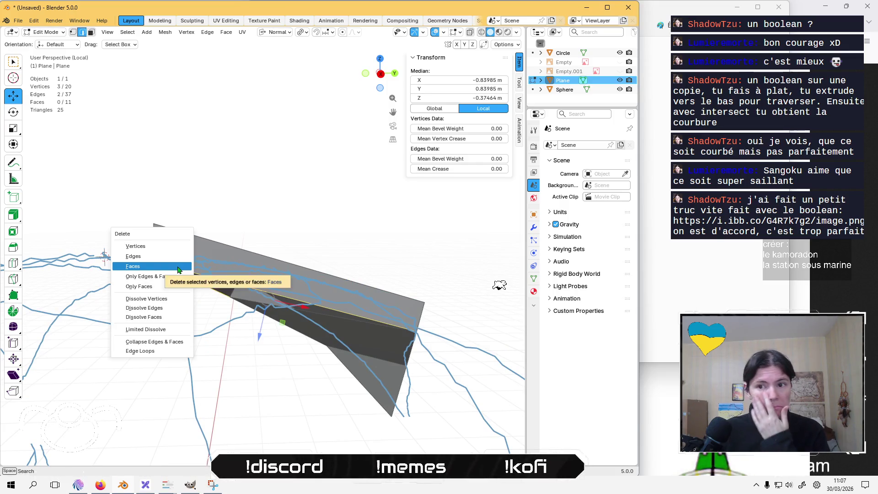
{"action": "left_click", "coordinate": [172, 255]}
{"action": "middle_click_drag", "start_coordinate": [521, 289], "coordinate": [562, 291]}
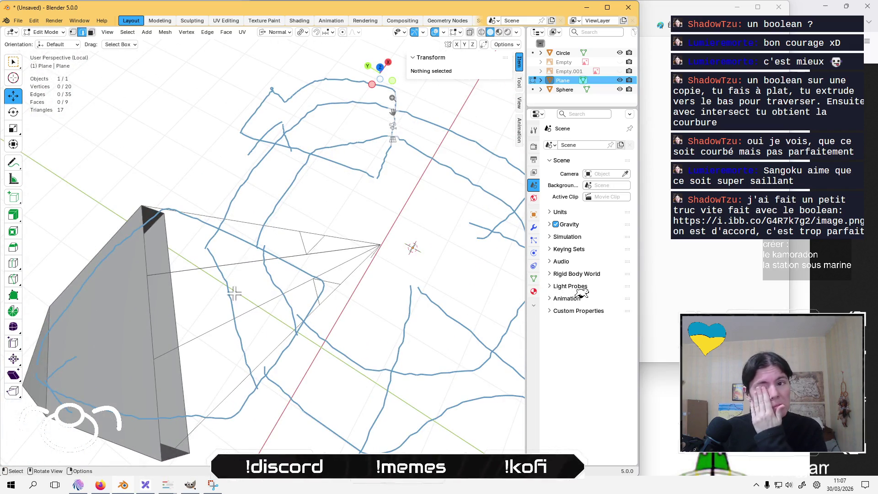
{"action": "middle_click_drag", "start_coordinate": [582, 294], "coordinate": [616, 298]}
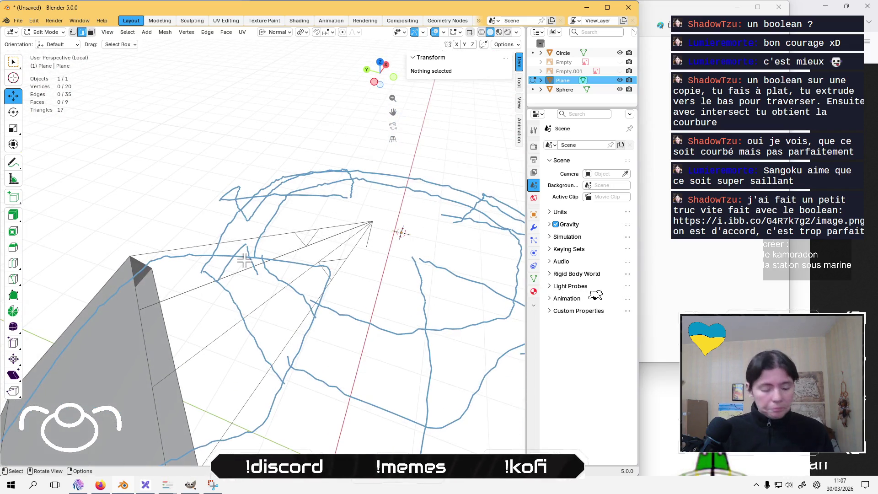
Fill two new faces at the arm tip from selected edges and the tip vertex
{"action": "left_click", "coordinate": [235, 239]}
{"action": "mouse_move", "coordinate": [236, 238]}
{"action": "middle_mouse_down"}
{"action": "mouse_move", "coordinate": [245, 280]}
{"action": "mouse_move", "coordinate": [150, 283]}
{"action": "middle_mouse_up"}
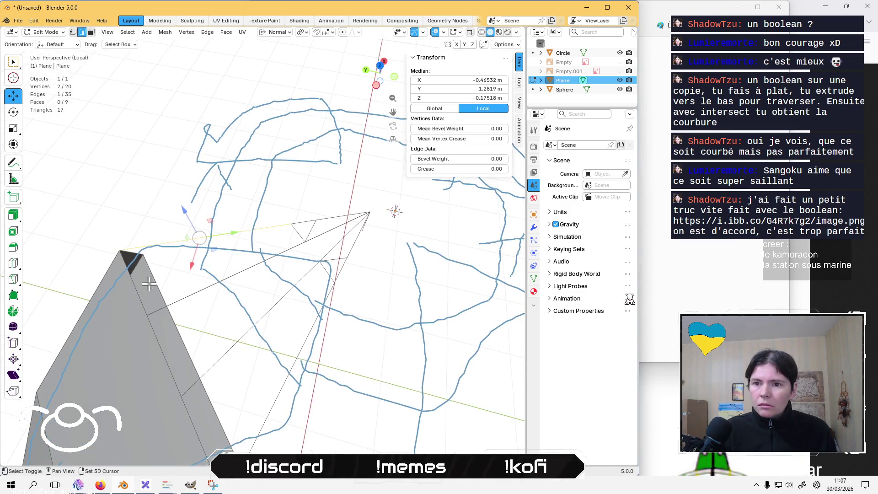
{"action": "left_click", "coordinate": [149, 284], "text": "shift"}
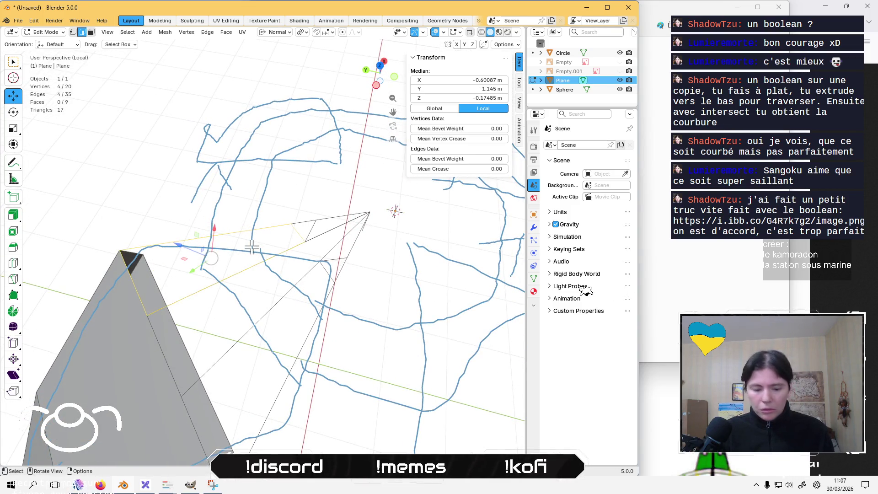
{"action": "key", "text": "f"}
{"action": "left_click", "coordinate": [310, 231]}
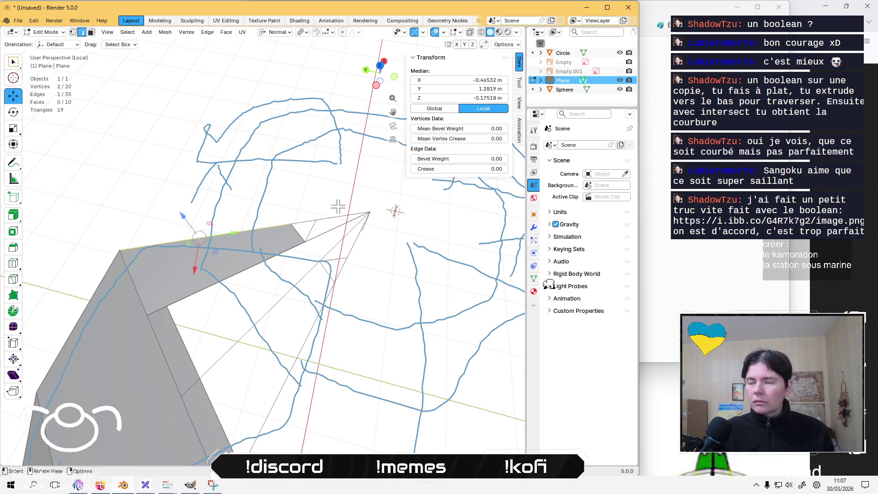
{"action": "middle_click_drag", "start_coordinate": [337, 206], "coordinate": [346, 216]}
{"action": "left_click", "coordinate": [376, 225], "text": "shift"}
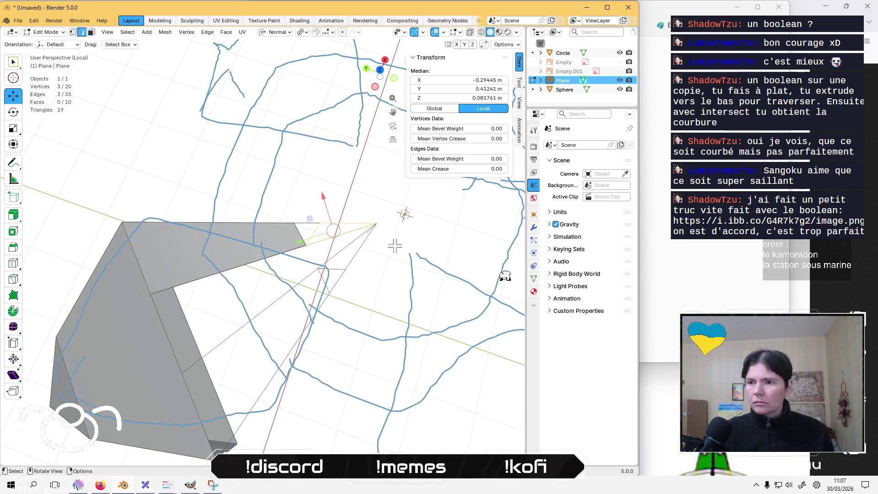
{"action": "key", "text": "f"}
Fill three more faces along the arm between its edges and the bottom corner vertex
{"action": "left_click", "coordinate": [318, 234]}
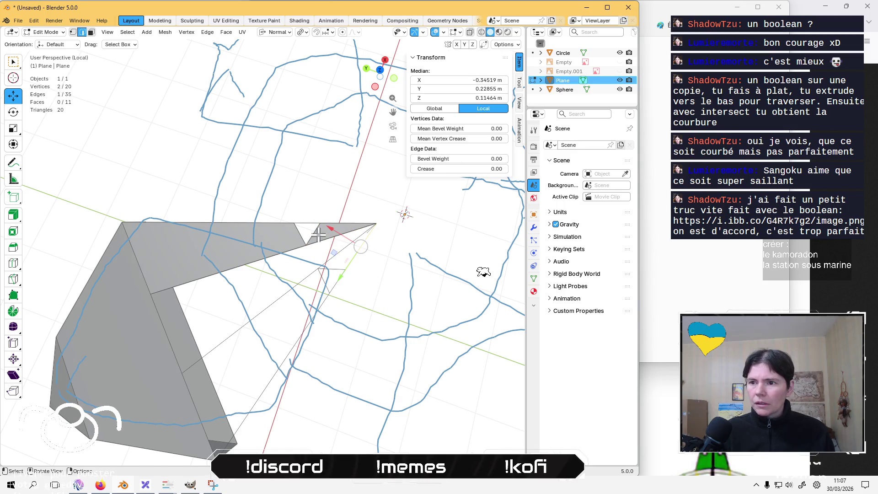
{"action": "left_click", "coordinate": [325, 264], "text": "shift"}
{"action": "key", "text": "f"}
{"action": "left_click", "coordinate": [314, 260]}
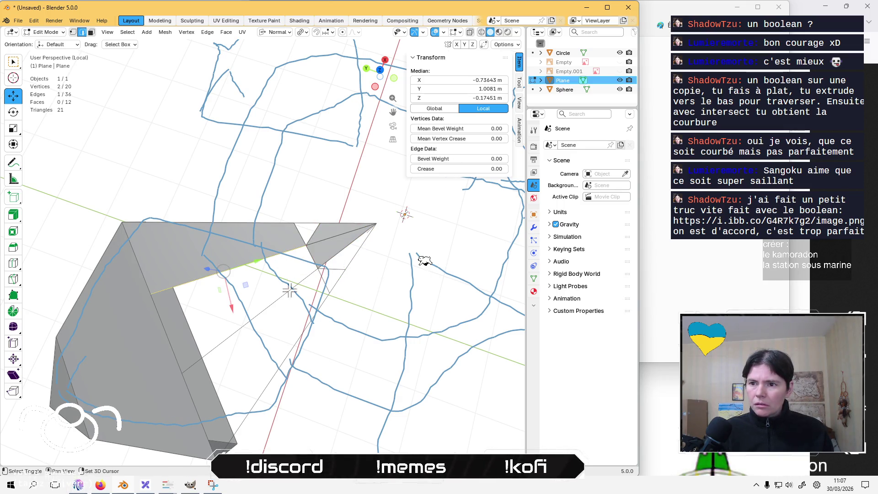
{"action": "key", "text": "f"}
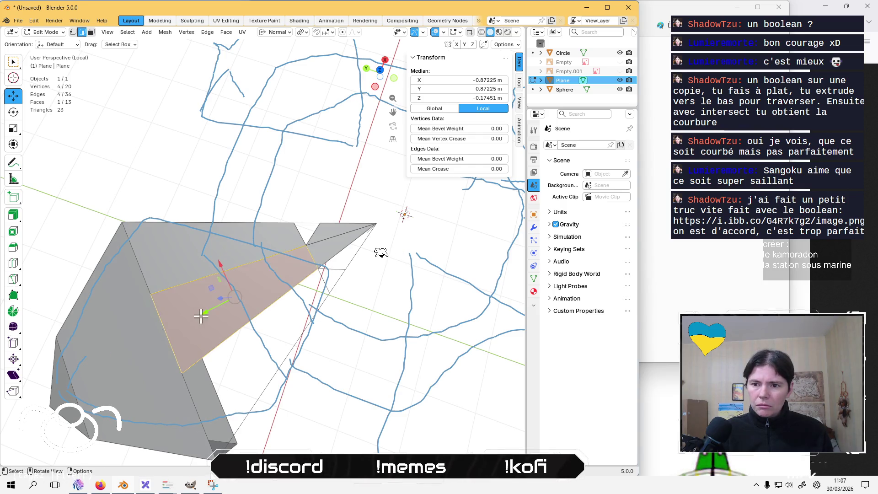
{"action": "left_click", "coordinate": [284, 310], "text": "shift"}
{"action": "mouse_move", "coordinate": [295, 305]}
{"action": "middle_mouse_down"}
{"action": "mouse_move", "coordinate": [226, 393]}
{"action": "mouse_move", "coordinate": [304, 311]}
{"action": "middle_mouse_up"}
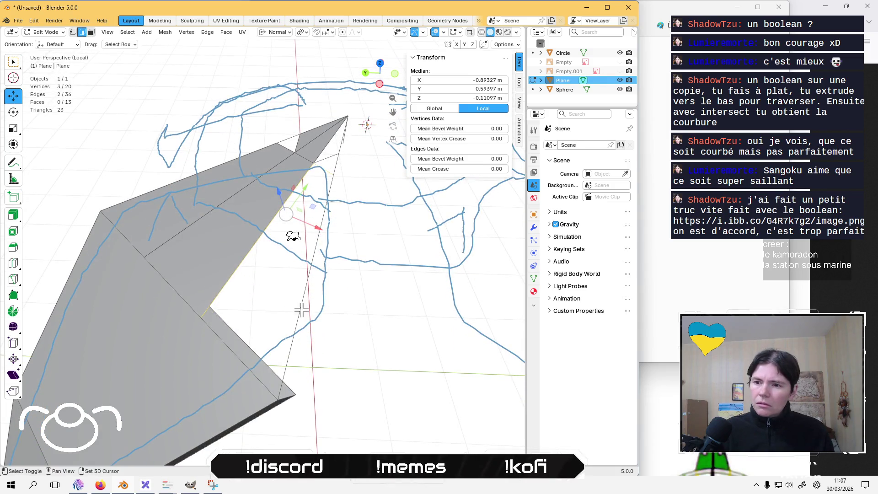
{"action": "left_click", "coordinate": [279, 390], "text": "shift"}
{"action": "key", "text": "f"}
Fill the lower-right triangle with a face, reaching 15 faces
{"action": "middle_click_drag", "start_coordinate": [265, 226], "coordinate": [234, 225]}
{"action": "left_click", "coordinate": [370, 311]}
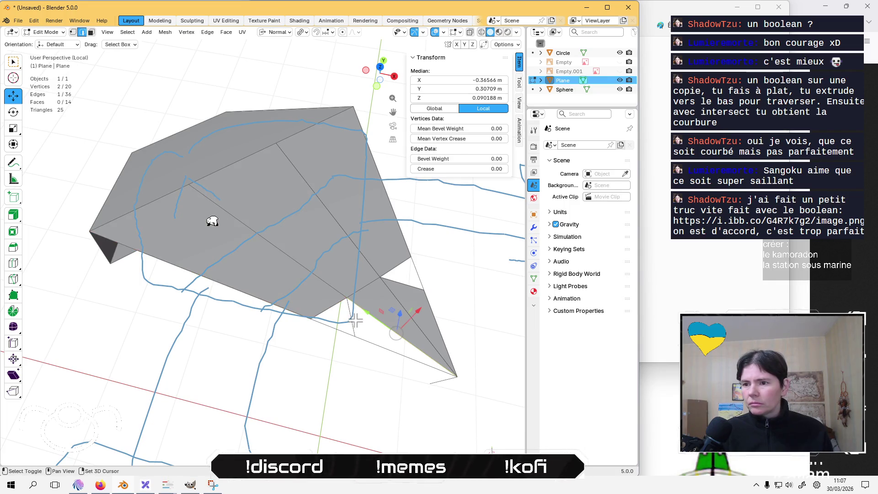
{"action": "left_click", "coordinate": [364, 346], "text": "shift"}
{"action": "key", "text": "f"}
Delete the stray edge, leaving the mesh with 19 vertices
{"action": "key", "text": "alt+a"}
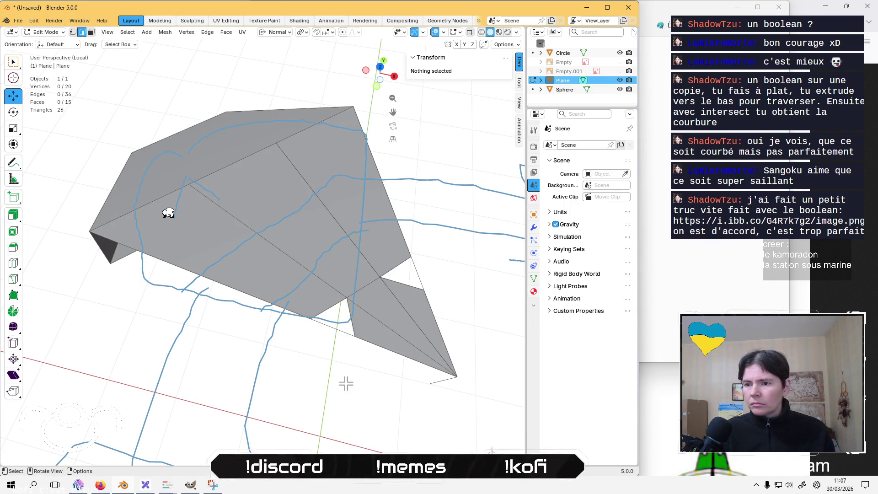
{"action": "middle_click_drag", "start_coordinate": [164, 212], "coordinate": [146, 208]}
{"action": "left_click", "coordinate": [440, 287]}
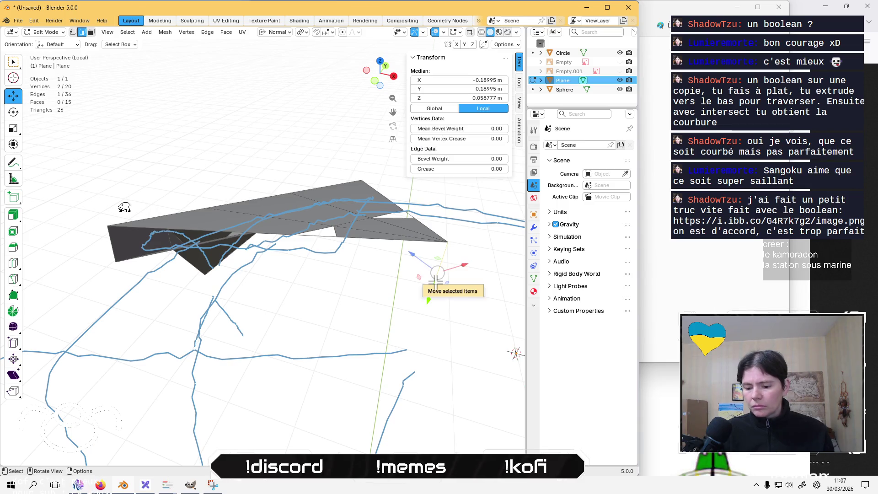
{"action": "key", "text": "x"}
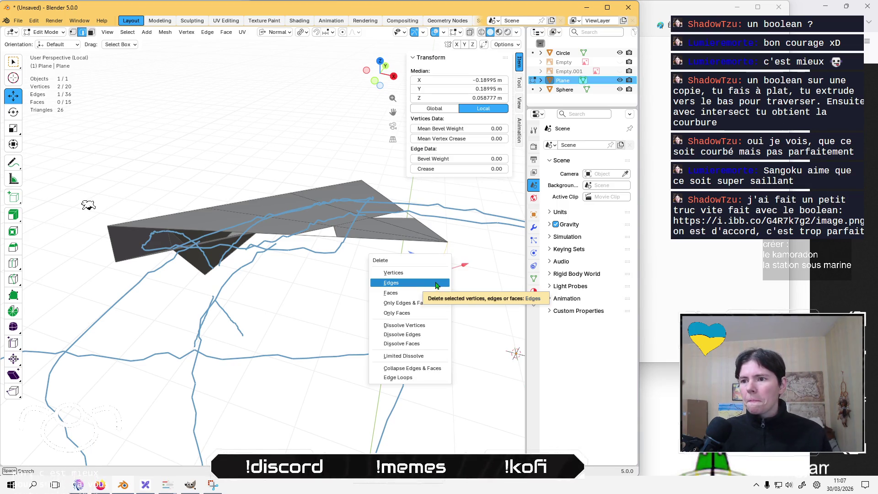
{"action": "left_click", "coordinate": [432, 283]}
{"action": "middle_click_drag", "start_coordinate": [372, 289], "coordinate": [363, 290]}
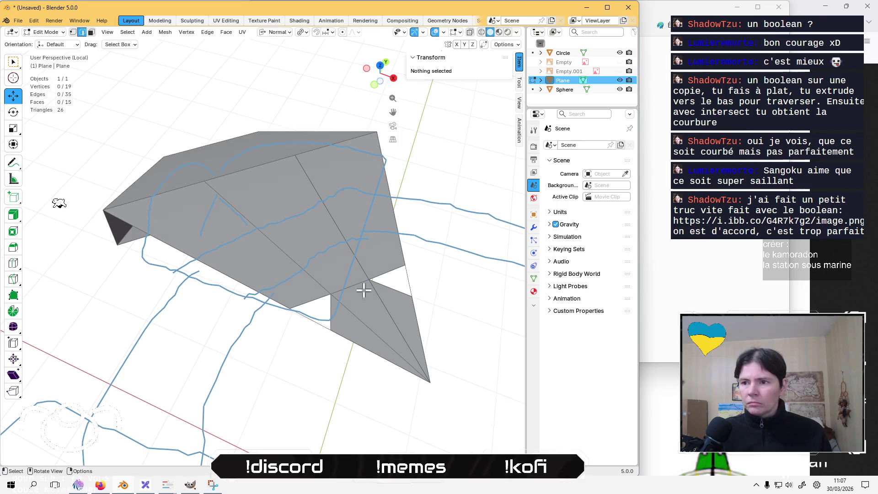
Select two arm faces in face select mode
{"action": "key", "text": "3"}
{"action": "left_click", "coordinate": [366, 208]}
{"action": "left_click", "coordinate": [315, 233], "text": "shift"}
{"action": "left_click", "coordinate": [254, 260], "text": "shift"}
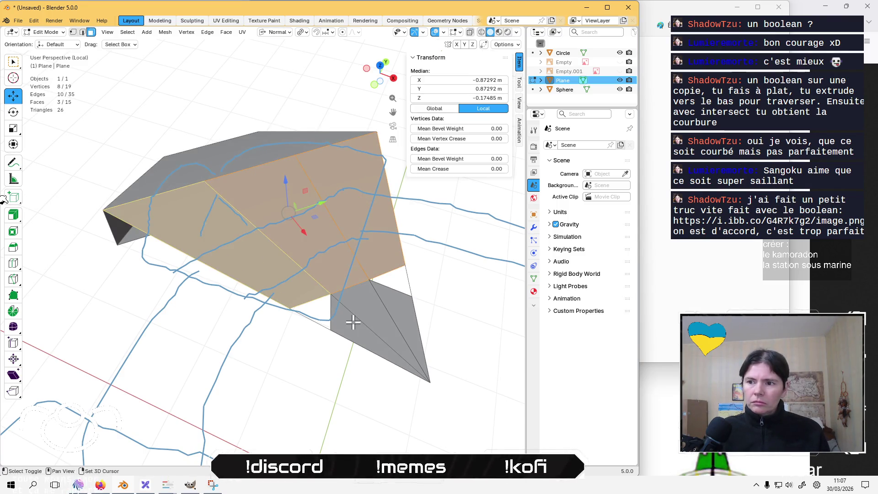
{"action": "left_click", "coordinate": [384, 322], "text": "shift"}
{"action": "middle_click_drag", "start_coordinate": [290, 314], "coordinate": [171, 171]}
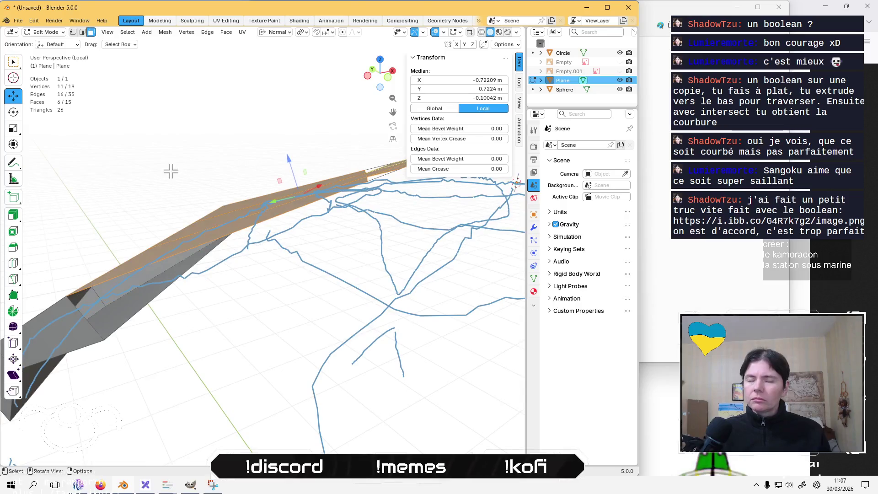
{"action": "left_click", "coordinate": [13, 214]}
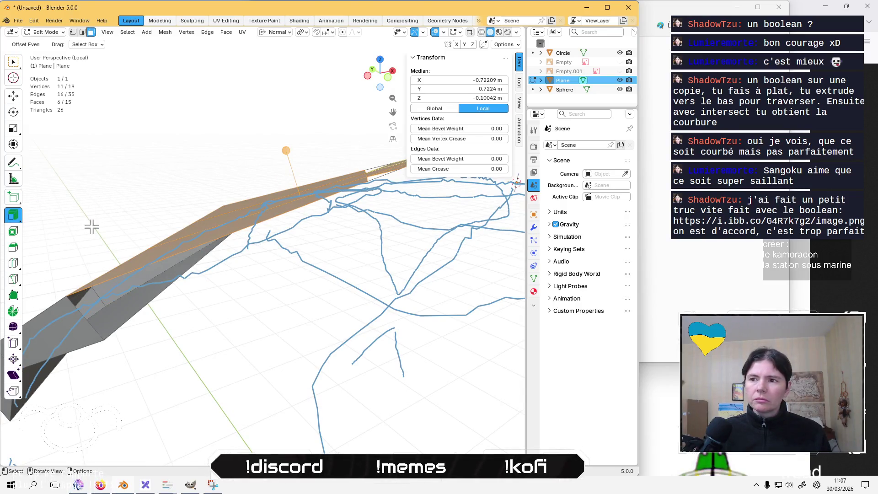
{"action": "left_click_drag", "start_coordinate": [287, 150], "coordinate": [296, 171]}
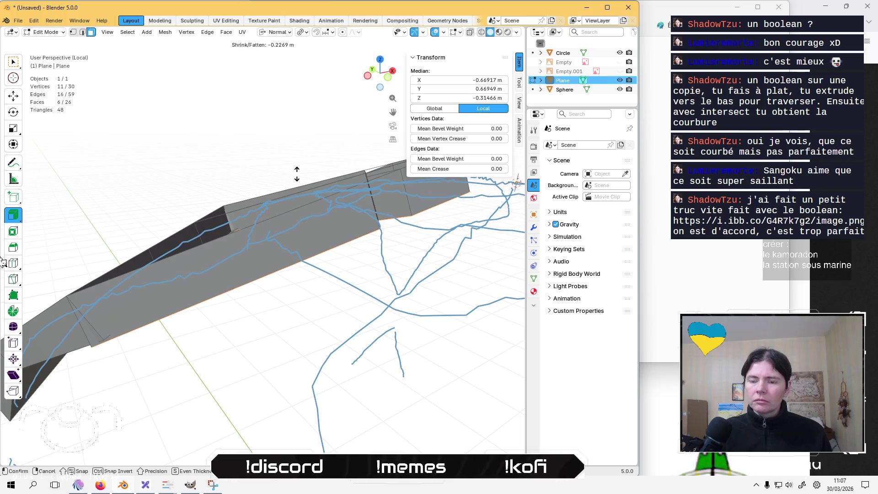
{"action": "key", "text": "ctrl+z"}
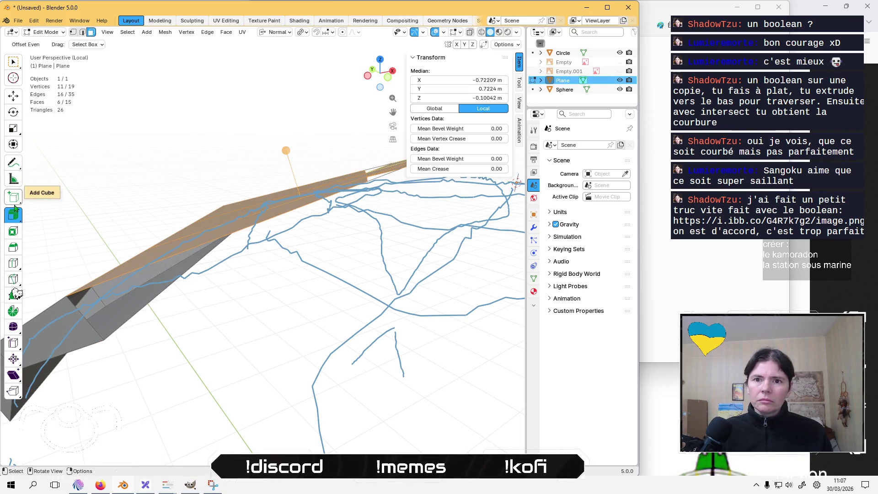
{"action": "left_click", "coordinate": [14, 214]}
{"action": "left_click", "coordinate": [89, 232]}
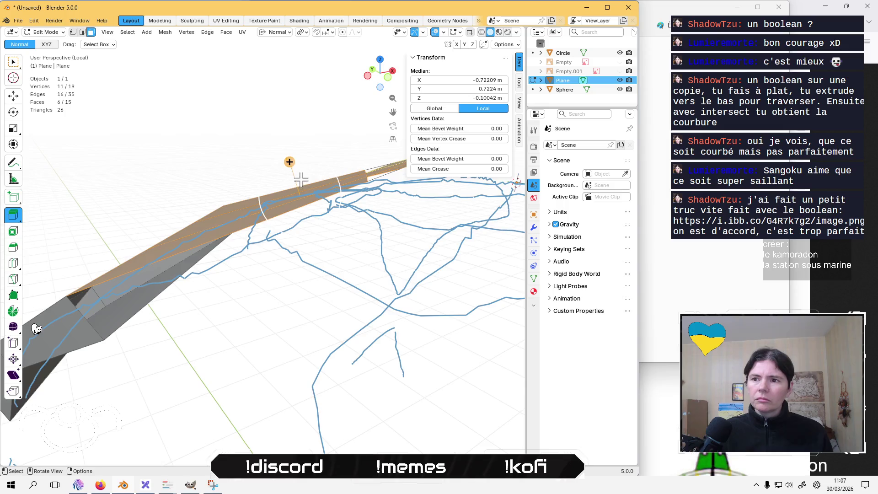
{"action": "middle_click_drag", "start_coordinate": [37, 329], "coordinate": [61, 333]}
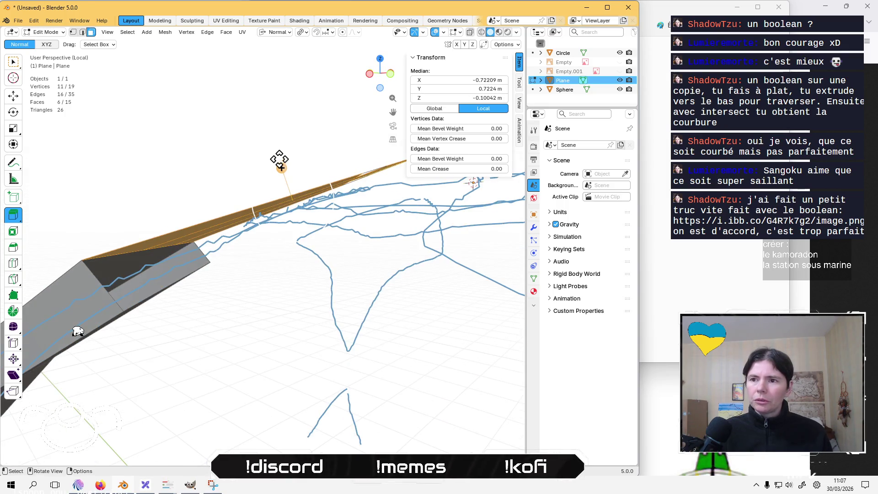
{"action": "left_click_drag", "start_coordinate": [279, 159], "coordinate": [305, 172]}
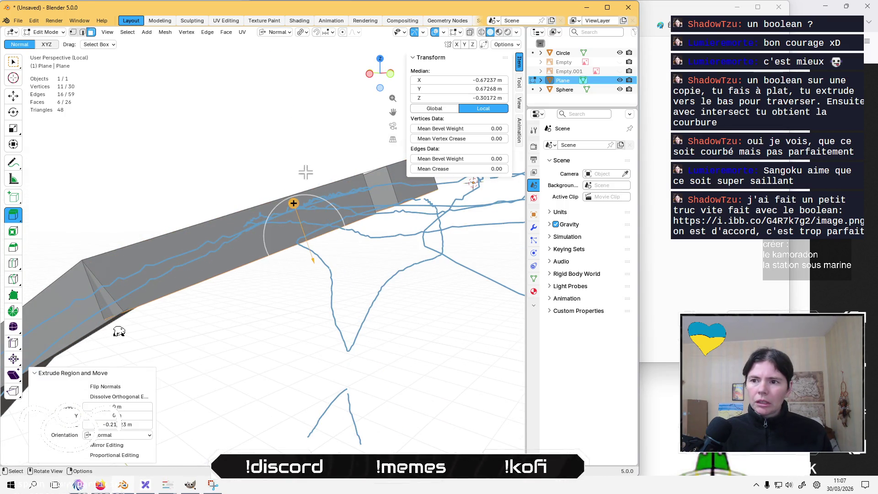
{"action": "key", "text": "ctrl+z"}
{"action": "mouse_move", "coordinate": [305, 172]}
{"action": "middle_mouse_down"}
{"action": "mouse_move", "coordinate": [174, 165]}
{"action": "mouse_move", "coordinate": [68, 180]}
{"action": "middle_mouse_up"}
{"action": "left_click", "coordinate": [13, 215]}
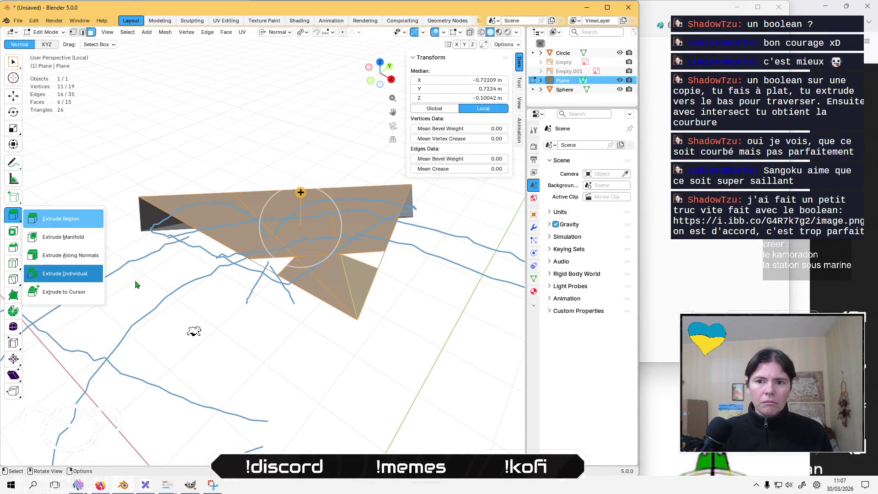
Extrude the arm faces downward into a trial slab with Extrude Along Normals
{"action": "left_click", "coordinate": [72, 259]}
{"action": "mouse_move", "coordinate": [302, 161]}
{"action": "middle_mouse_down"}
{"action": "mouse_move", "coordinate": [312, 187]}
{"action": "mouse_move", "coordinate": [363, 188]}
{"action": "middle_mouse_up"}
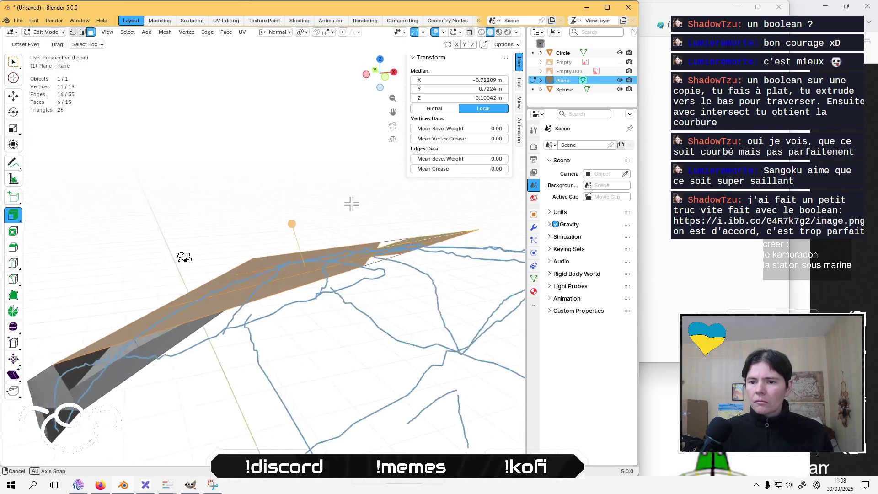
{"action": "left_click_drag", "start_coordinate": [296, 220], "coordinate": [305, 241]}
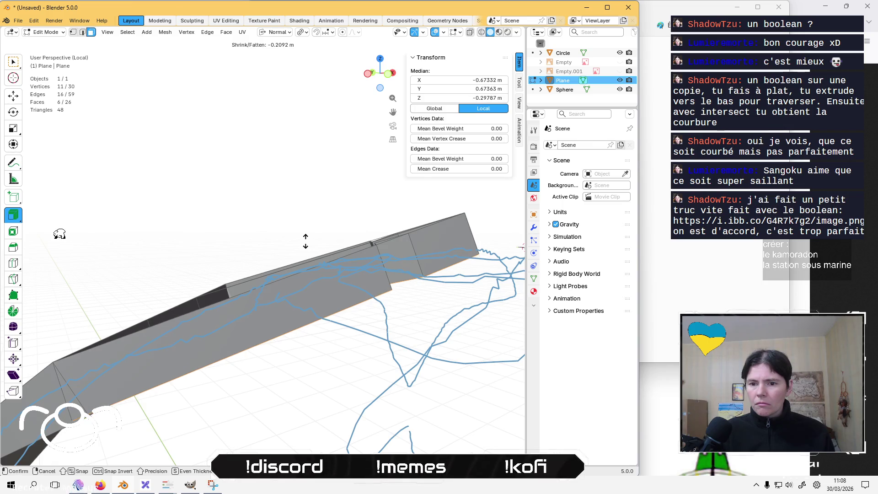
{"action": "left_click", "coordinate": [306, 242]}
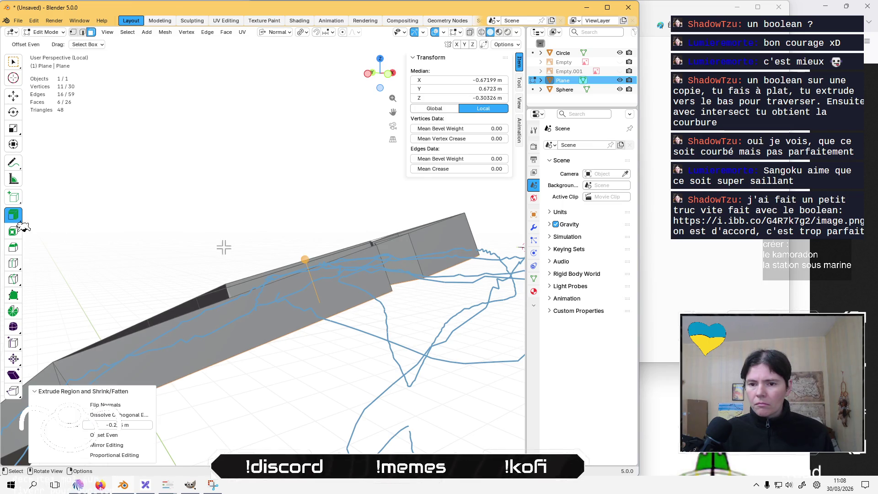
{"action": "mouse_move", "coordinate": [306, 243]}
{"action": "middle_mouse_down"}
{"action": "mouse_move", "coordinate": [374, 309]}
{"action": "mouse_move", "coordinate": [310, 309]}
{"action": "middle_mouse_up"}
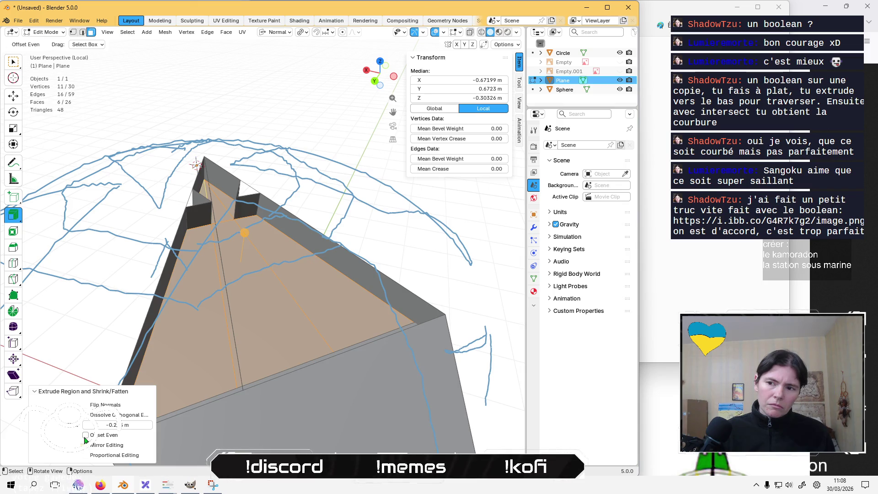
{"action": "mouse_move", "coordinate": [217, 397]}
{"action": "middle_mouse_down"}
{"action": "mouse_move", "coordinate": [274, 363]}
{"action": "mouse_move", "coordinate": [231, 323]}
{"action": "mouse_move", "coordinate": [237, 352]}
{"action": "middle_mouse_up"}
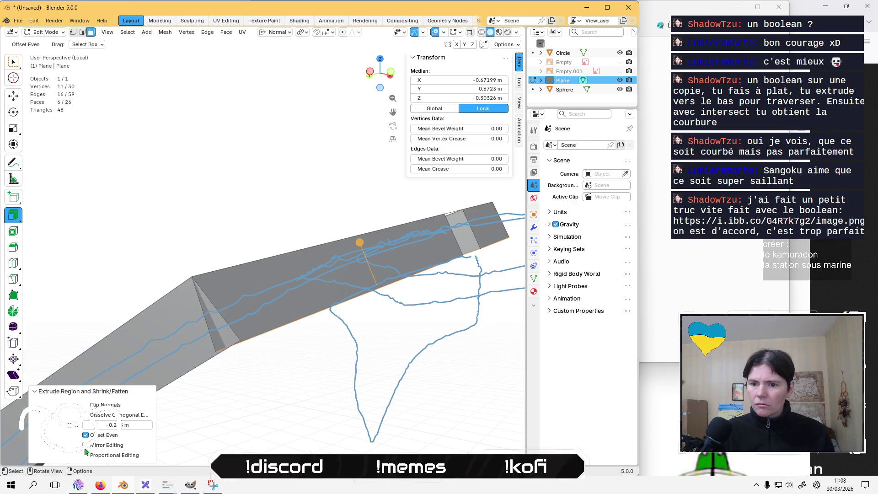
Toggle Proportional Editing on the extrusion, undo the slab and clear the selection
{"action": "left_click", "coordinate": [85, 455]}
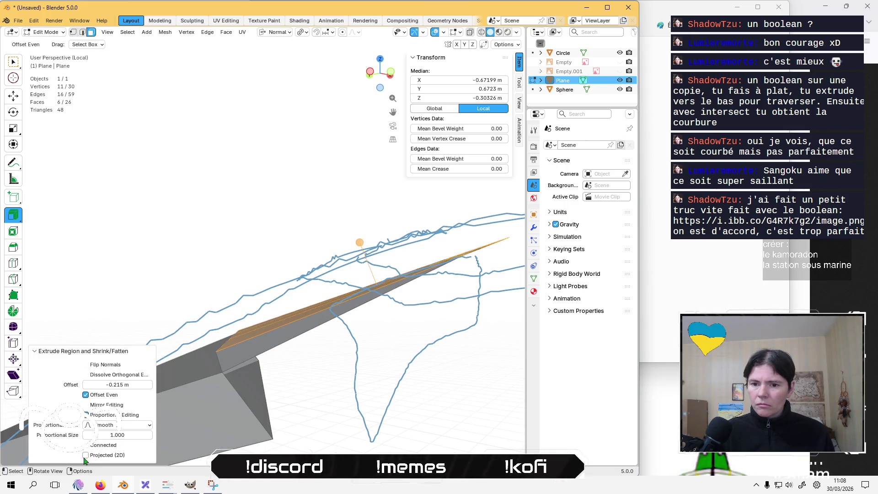
{"action": "key", "text": "ctrl+z"}
{"action": "mouse_move", "coordinate": [278, 337]}
{"action": "middle_mouse_down"}
{"action": "mouse_move", "coordinate": [320, 387]}
{"action": "mouse_move", "coordinate": [313, 374]}
{"action": "mouse_move", "coordinate": [346, 349]}
{"action": "mouse_move", "coordinate": [296, 242]}
{"action": "middle_mouse_up"}
{"action": "left_click", "coordinate": [333, 397]}
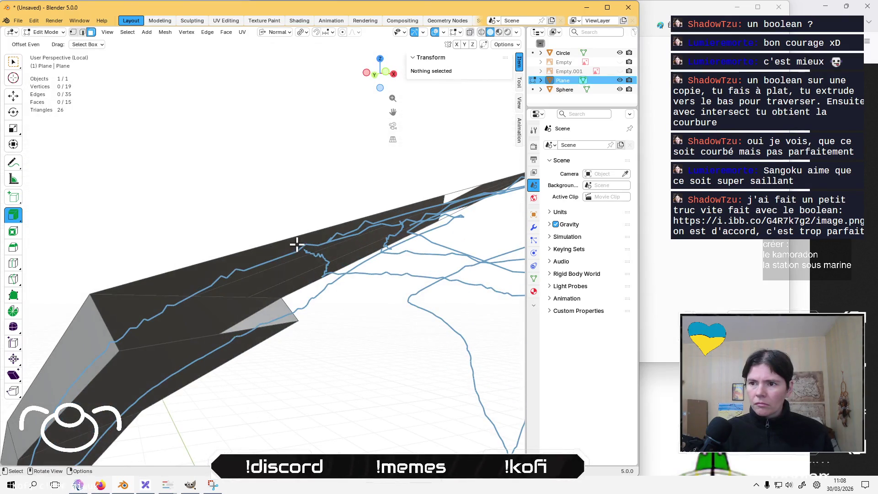
Extrude the top strip face along its normal with Even Offset off, then undo it
{"action": "left_click", "coordinate": [296, 245]}
{"action": "middle_click_drag", "start_coordinate": [268, 291], "coordinate": [329, 223]}
{"action": "left_click_drag", "start_coordinate": [329, 223], "coordinate": [346, 249]}
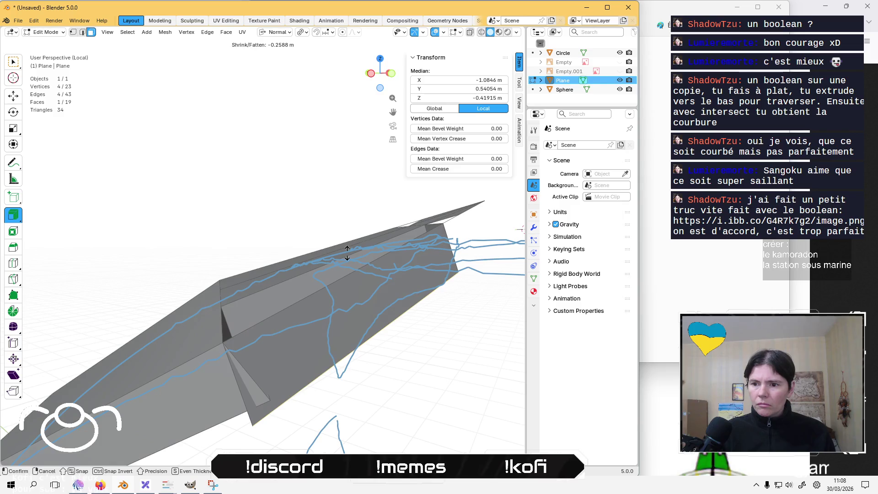
{"action": "left_click", "coordinate": [346, 249]}
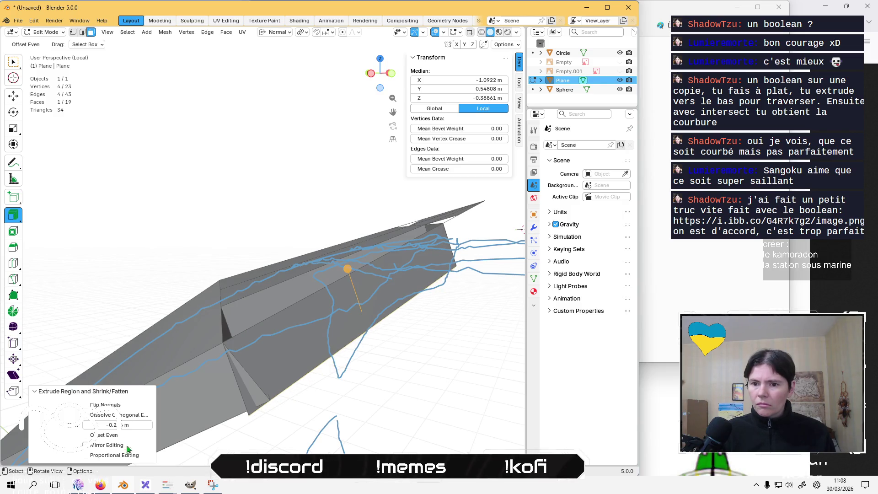
{"action": "left_click", "coordinate": [87, 438]}
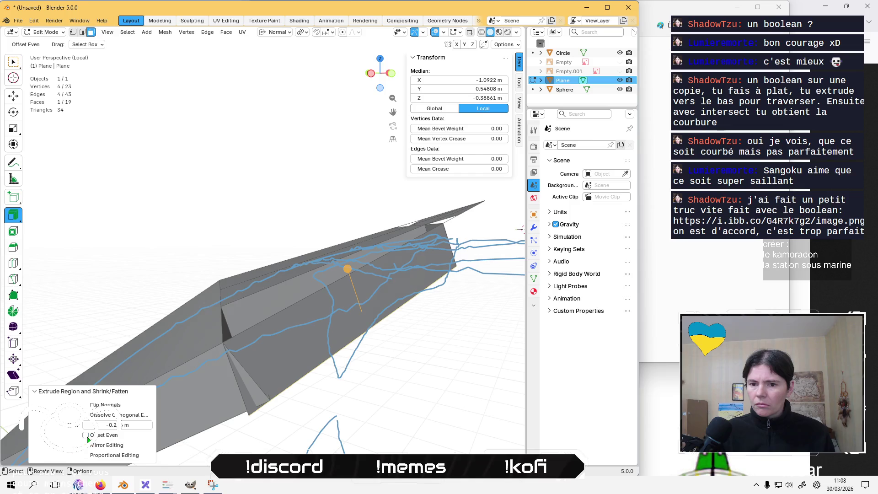
{"action": "mouse_move", "coordinate": [185, 256]}
{"action": "middle_mouse_down"}
{"action": "mouse_move", "coordinate": [251, 263]}
{"action": "mouse_move", "coordinate": [236, 183]}
{"action": "middle_mouse_up"}
{"action": "key", "text": "ctrl+z"}
{"action": "left_click", "coordinate": [449, 383]}
{"action": "mouse_move", "coordinate": [449, 383]}
{"action": "middle_mouse_down"}
{"action": "mouse_move", "coordinate": [360, 390]}
{"action": "mouse_move", "coordinate": [351, 399]}
{"action": "middle_mouse_up"}
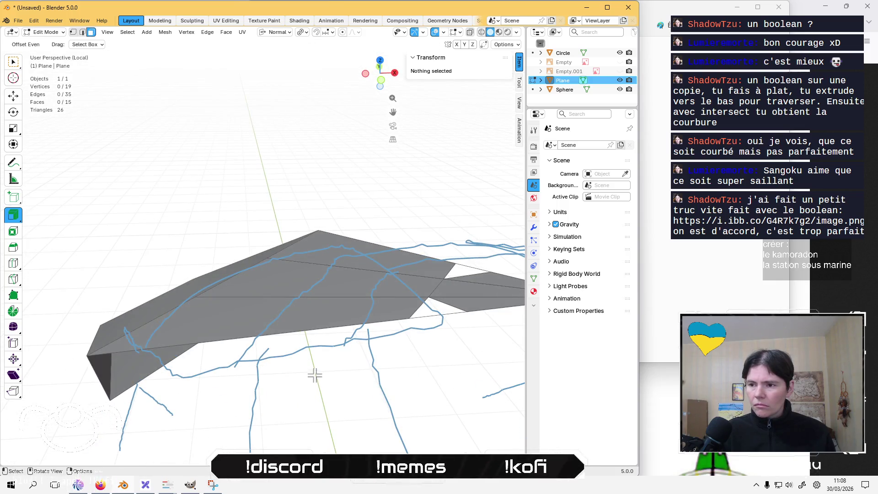
Extrude an arm edge along normals as a trial and undo it
{"action": "left_click", "coordinate": [306, 327]}
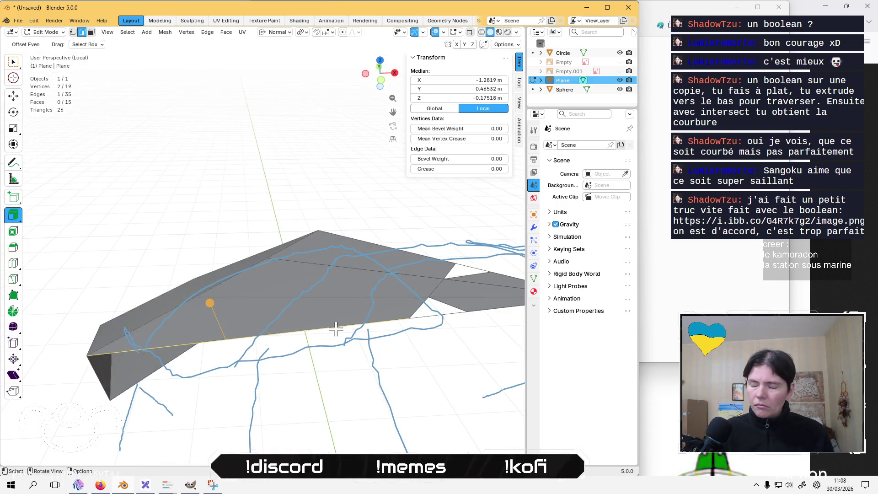
{"action": "middle_click_drag", "start_coordinate": [253, 357], "coordinate": [281, 292]}
{"action": "left_click_drag", "start_coordinate": [276, 268], "coordinate": [295, 323]}
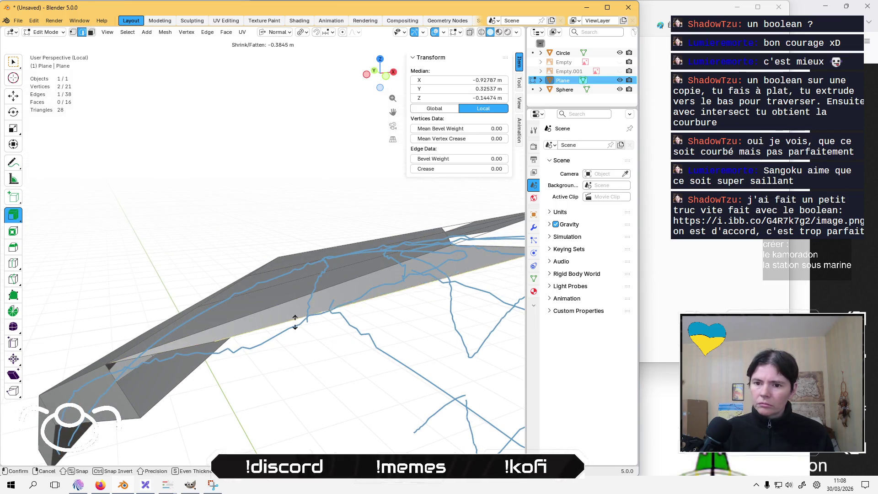
{"action": "left_click", "coordinate": [293, 348]}
{"action": "key", "text": "ctrl+z"}
{"action": "mouse_move", "coordinate": [327, 362]}
{"action": "middle_mouse_down"}
{"action": "mouse_move", "coordinate": [293, 406]}
{"action": "mouse_move", "coordinate": [323, 284]}
{"action": "middle_mouse_up"}
{"action": "left_click", "coordinate": [290, 405]}
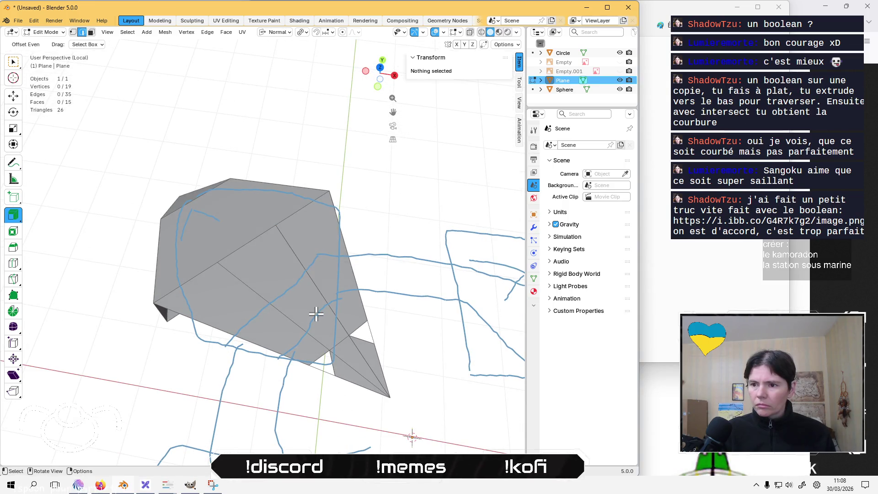
Dissolve the two stray edges on the wing via the edge context menu
{"action": "key", "text": "3"}
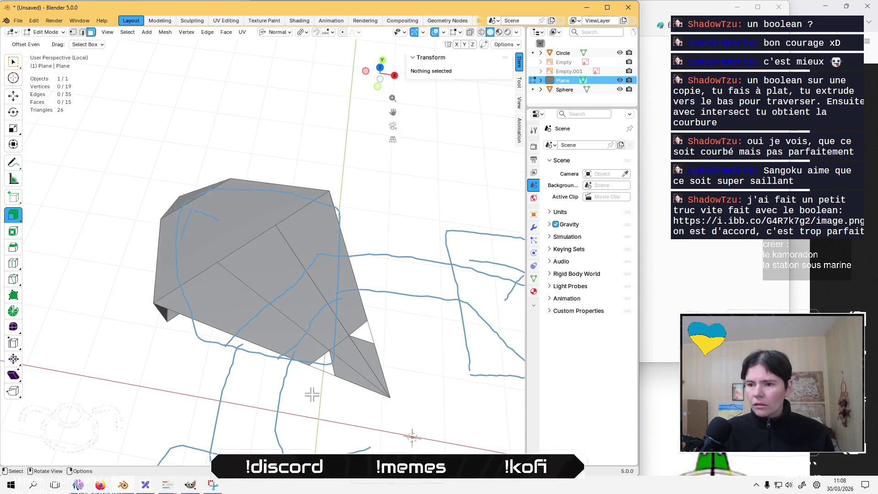
{"action": "key", "text": "2"}
{"action": "left_click", "coordinate": [312, 375]}
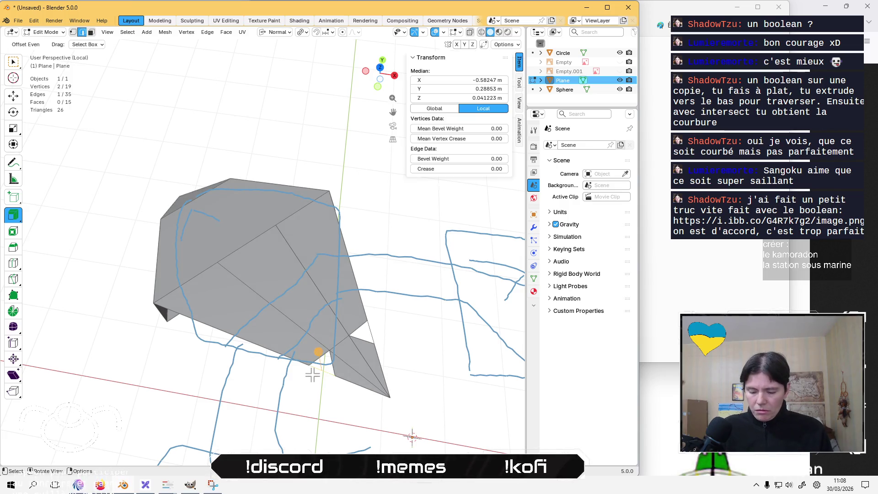
{"action": "right_click", "coordinate": [312, 375]}
{"action": "left_click", "coordinate": [299, 373]}
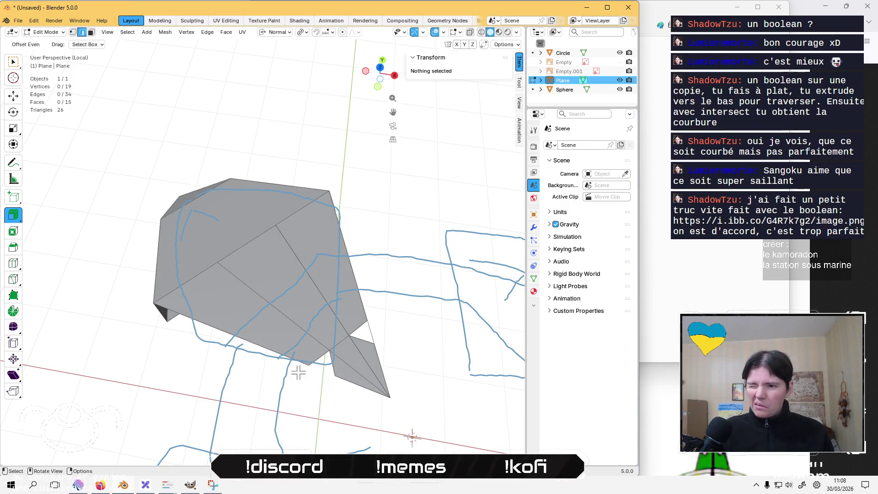
{"action": "left_click", "coordinate": [375, 334]}
{"action": "right_click", "coordinate": [430, 334]}
{"action": "left_click", "coordinate": [430, 336]}
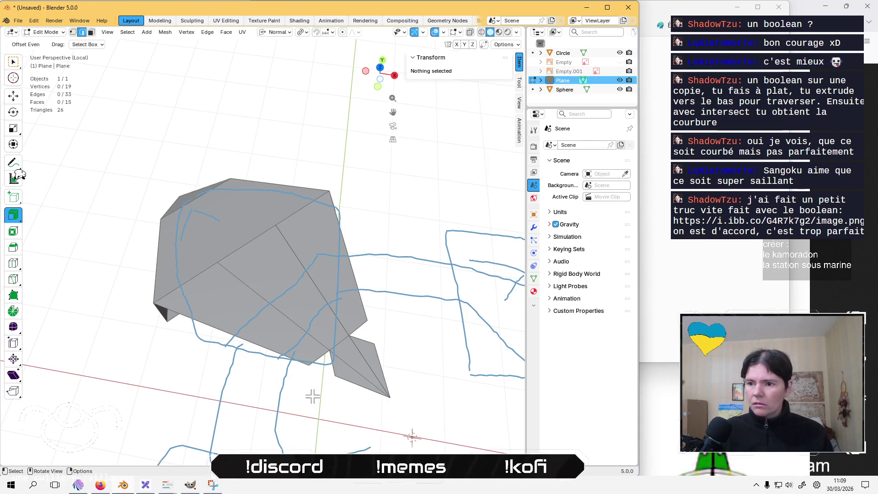
{"action": "middle_click_drag", "start_coordinate": [313, 396], "coordinate": [335, 354]}
Extrude six arm faces along normals into a slab about 0.2 m thick (30 vertices, 26 faces)
{"action": "key", "text": "3"}
{"action": "left_click", "coordinate": [381, 317]}
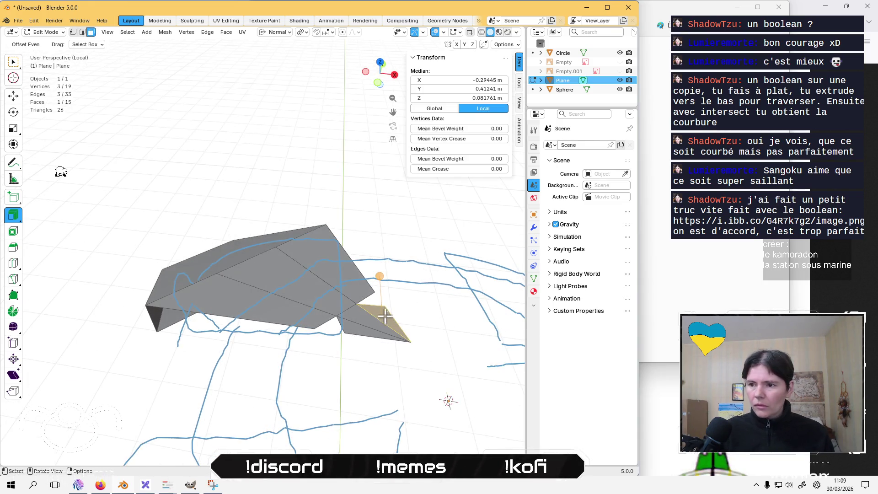
{"action": "left_click", "coordinate": [346, 331], "text": "shift"}
{"action": "left_click", "coordinate": [336, 263], "text": "shift"}
{"action": "left_click", "coordinate": [274, 281], "text": "shift"}
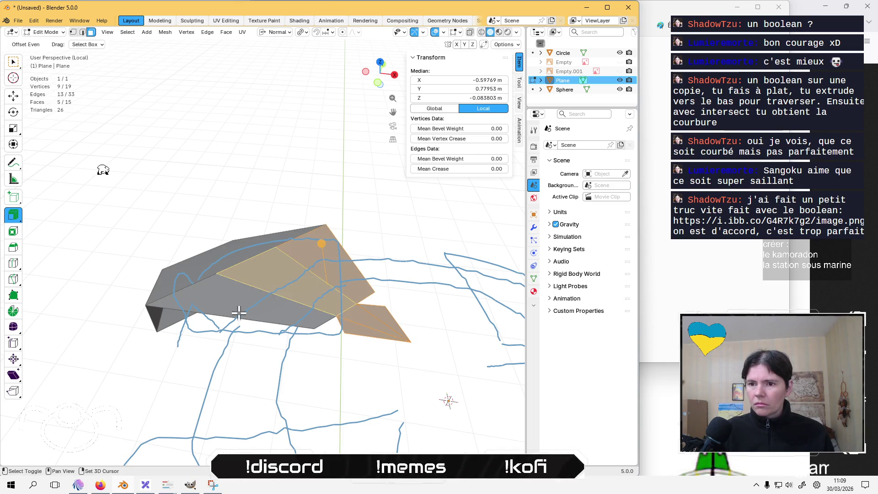
{"action": "left_click", "coordinate": [226, 302], "text": "shift"}
{"action": "middle_click_drag", "start_coordinate": [302, 288], "coordinate": [345, 278]}
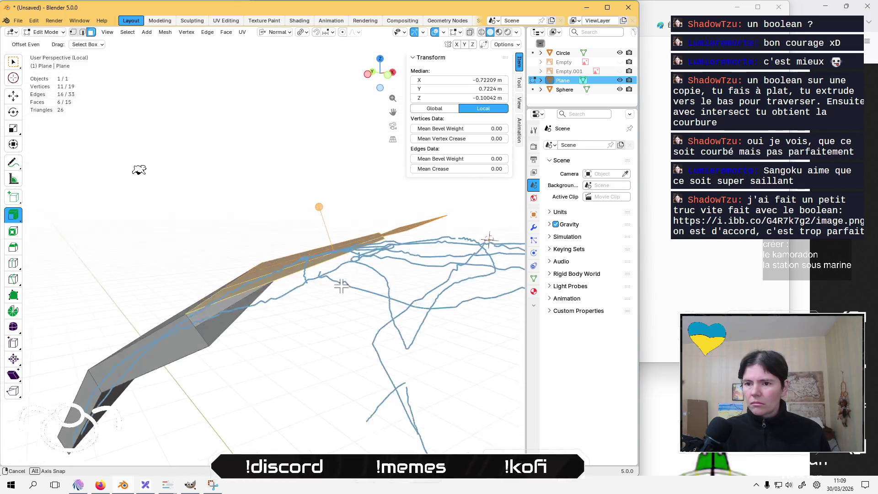
{"action": "left_click_drag", "start_coordinate": [322, 209], "coordinate": [335, 227]}
{"action": "scroll", "coordinate": [135, 314], "scroll_direction": "up", "scroll_amount": 2}
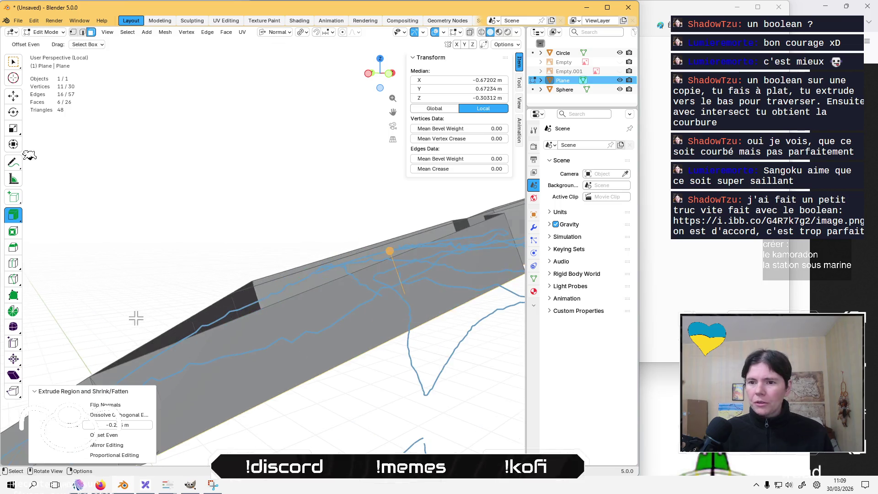
{"action": "scroll", "coordinate": [234, 241], "scroll_direction": "up", "scroll_amount": 3}
Merge two loose vertex pairs At Last, reducing the slab to 28 vertices
{"action": "key", "text": "1"}
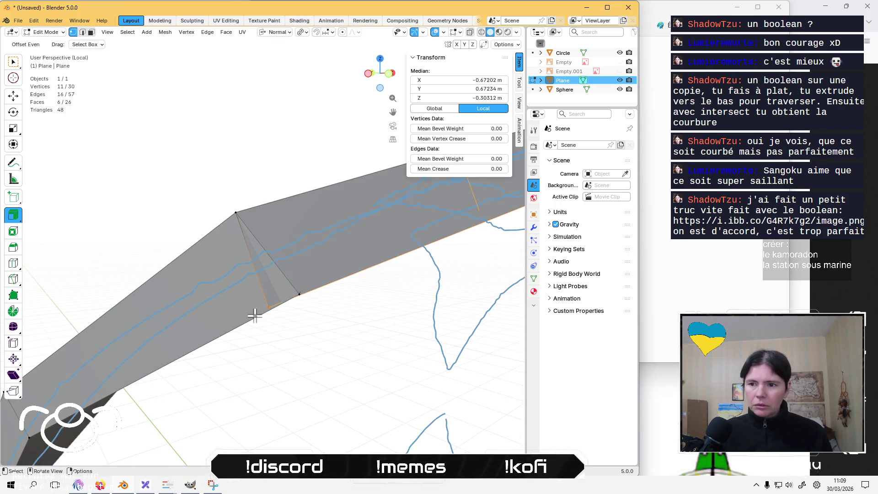
{"action": "left_click", "coordinate": [270, 304]}
{"action": "left_click", "coordinate": [303, 294], "text": "shift"}
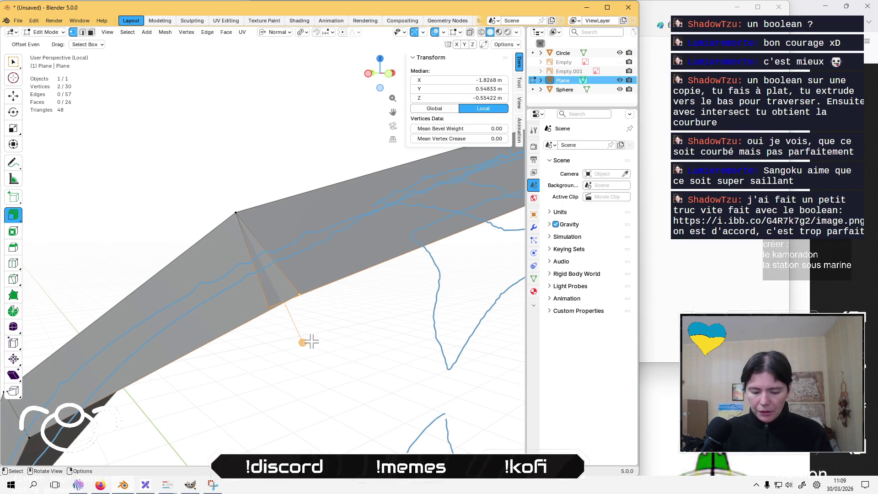
{"action": "key", "text": "m"}
{"action": "left_click", "coordinate": [301, 341]}
{"action": "mouse_move", "coordinate": [261, 328]}
{"action": "middle_mouse_down"}
{"action": "mouse_move", "coordinate": [398, 316]}
{"action": "mouse_move", "coordinate": [157, 331]}
{"action": "middle_mouse_up"}
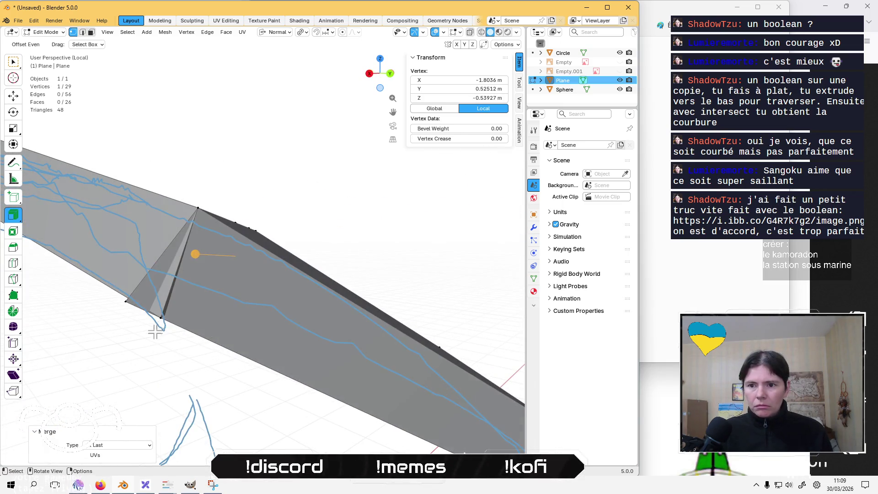
{"action": "left_click", "coordinate": [126, 301], "text": "shift"}
{"action": "key", "text": "m"}
{"action": "left_click", "coordinate": [134, 335]}
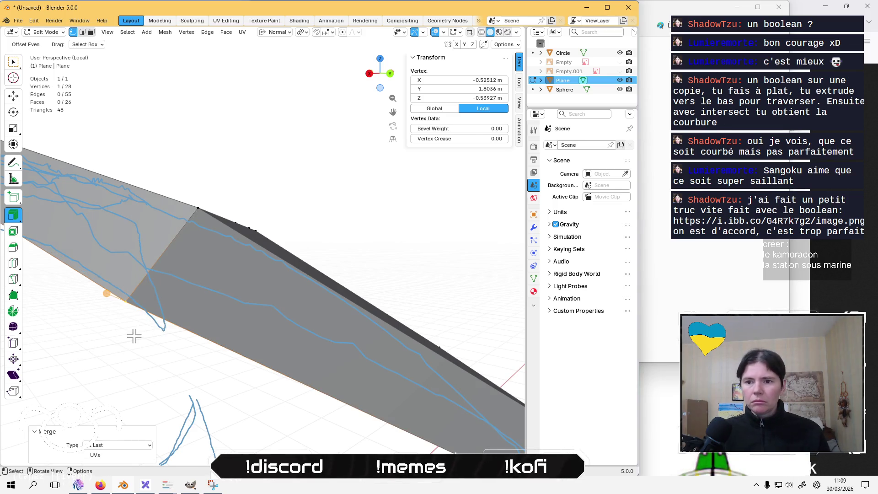
{"action": "mouse_move", "coordinate": [135, 336]}
{"action": "middle_mouse_down"}
{"action": "mouse_move", "coordinate": [243, 369]}
{"action": "mouse_move", "coordinate": [284, 334]}
{"action": "middle_mouse_up"}
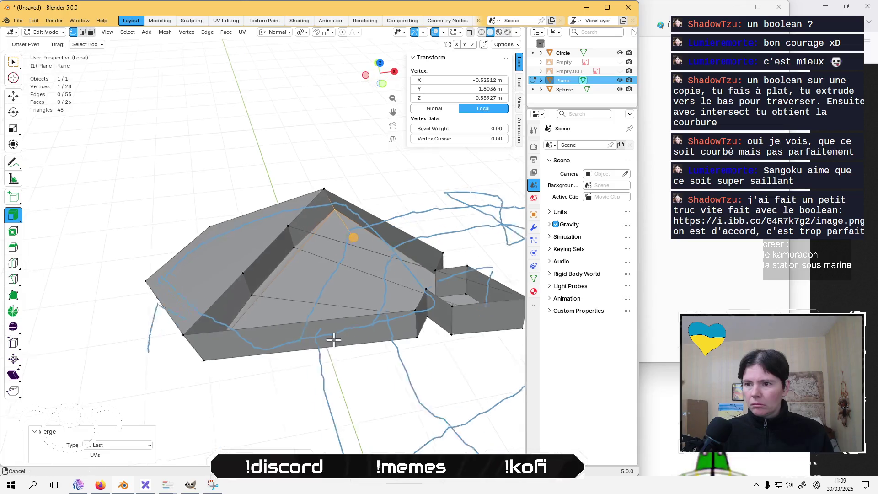
Fill the open hole at the spike tip with a face from its border edges
{"action": "key", "text": "2"}
{"action": "left_click", "coordinate": [302, 262]}
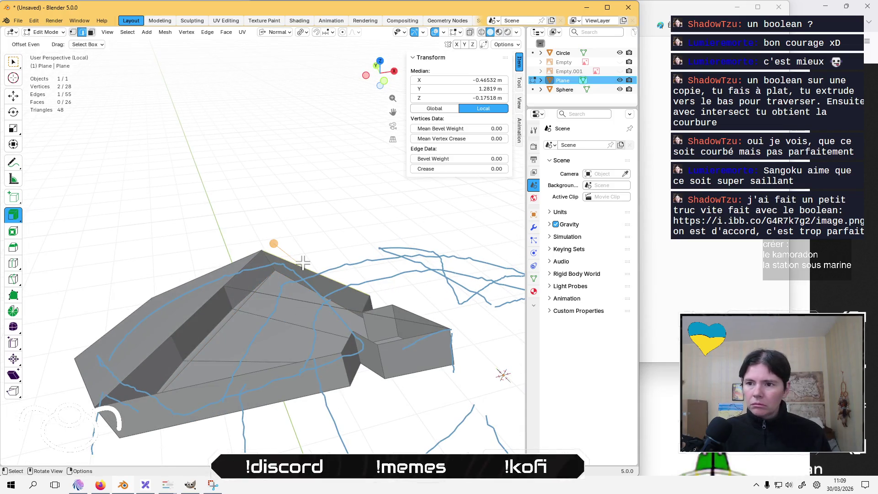
{"action": "mouse_move", "coordinate": [249, 270]}
{"action": "middle_mouse_down"}
{"action": "mouse_move", "coordinate": [275, 284]}
{"action": "mouse_move", "coordinate": [283, 252]}
{"action": "middle_mouse_up"}
{"action": "left_click", "coordinate": [274, 284], "text": "shift"}
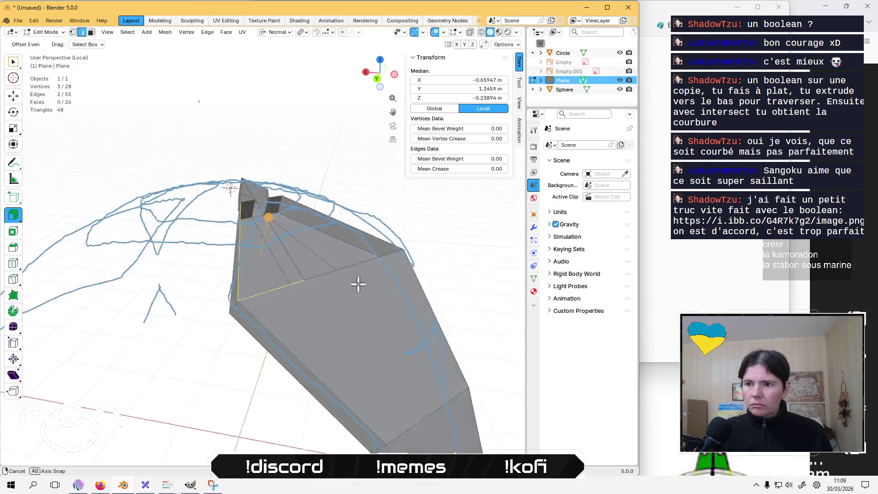
{"action": "middle_click_drag", "start_coordinate": [249, 229], "coordinate": [253, 291]}
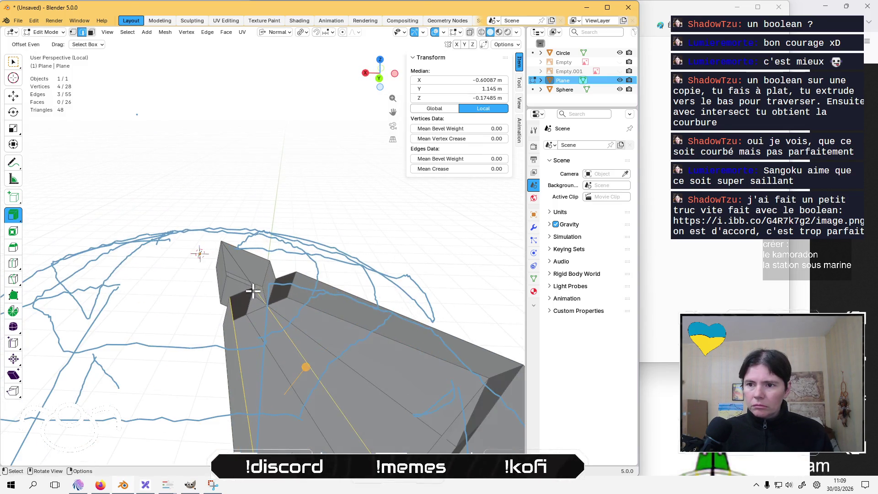
{"action": "key", "text": "f"}
Select the ridge and tip edges bordering the next gap
{"action": "left_click", "coordinate": [337, 293]}
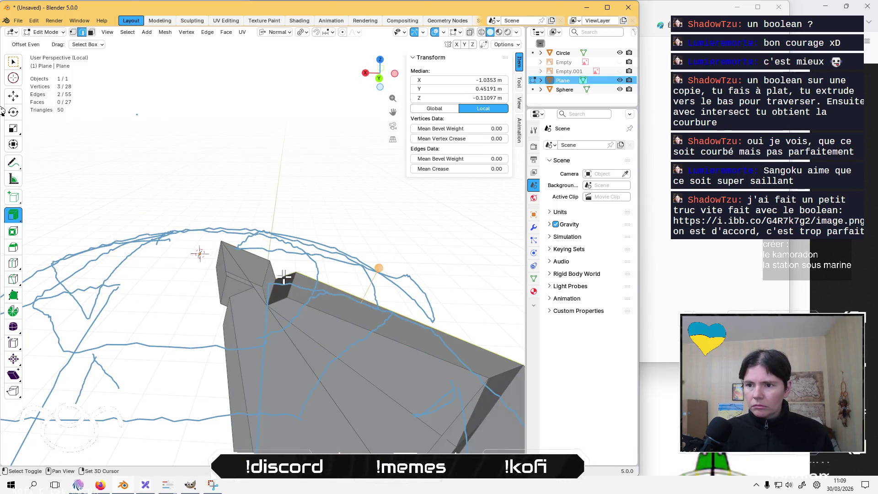
{"action": "middle_click_drag", "start_coordinate": [422, 336], "coordinate": [146, 341]}
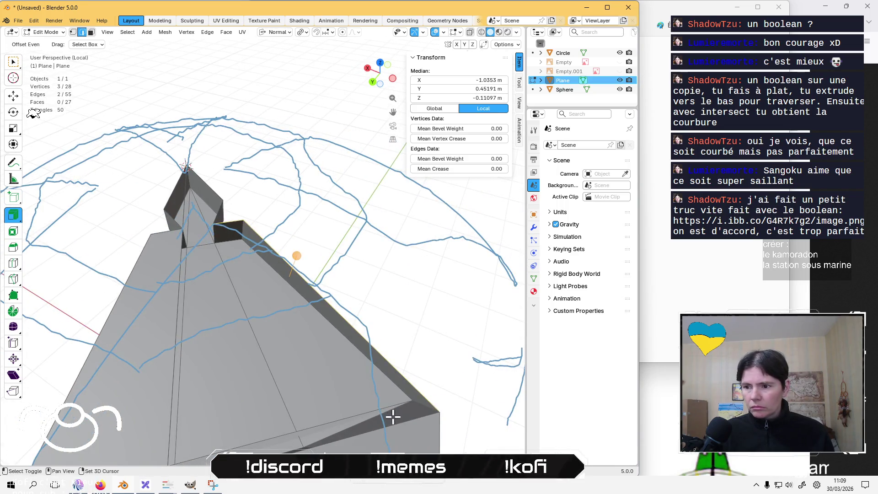
{"action": "middle_click_drag", "start_coordinate": [393, 416], "coordinate": [288, 162]}
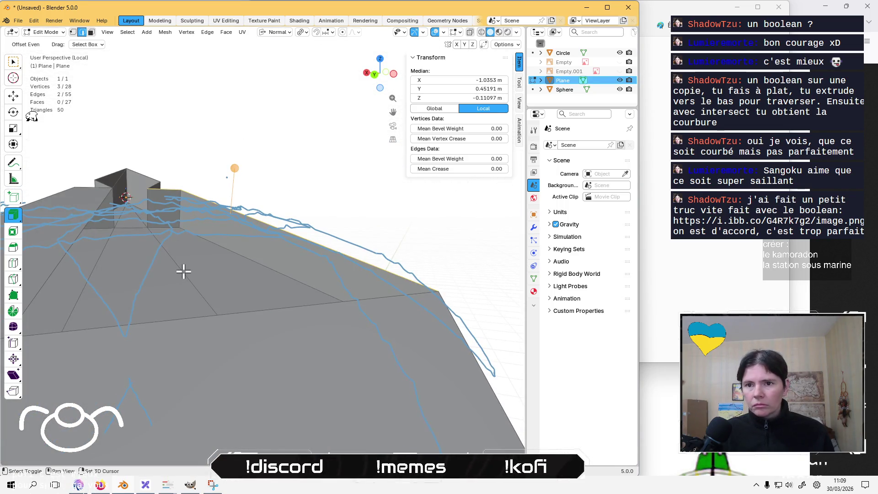
{"action": "mouse_move", "coordinate": [183, 271]}
{"action": "middle_mouse_down"}
{"action": "mouse_move", "coordinate": [265, 300]}
{"action": "mouse_move", "coordinate": [355, 290]}
{"action": "middle_mouse_up"}
{"action": "left_click", "coordinate": [355, 288], "text": "shift"}
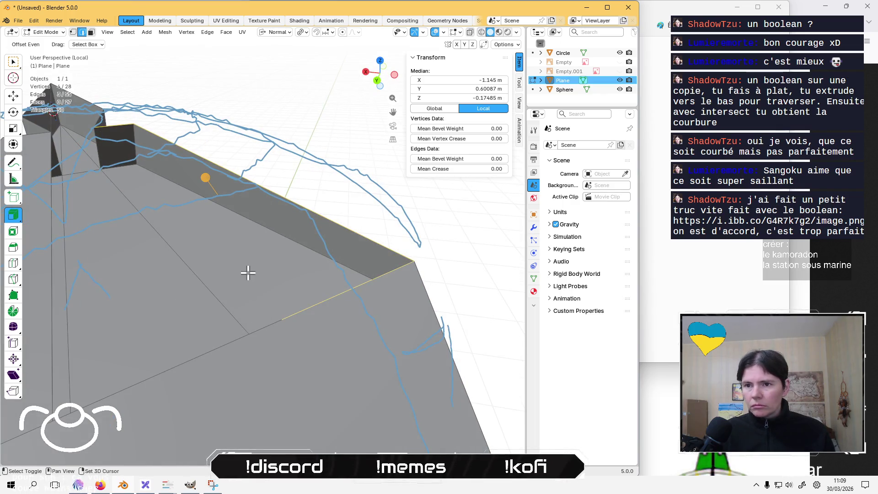
{"action": "mouse_move", "coordinate": [248, 272]}
{"action": "middle_mouse_down"}
{"action": "mouse_move", "coordinate": [190, 216]}
{"action": "mouse_move", "coordinate": [183, 278]}
{"action": "mouse_move", "coordinate": [210, 270]}
{"action": "mouse_move", "coordinate": [151, 235]}
{"action": "mouse_move", "coordinate": [178, 224]}
{"action": "mouse_move", "coordinate": [197, 261]}
{"action": "middle_mouse_up"}
Fill the selected gap and the next one with new faces, reaching 29 faces
{"action": "key", "text": "f"}
{"action": "middle_click_drag", "start_coordinate": [256, 254], "coordinate": [324, 220]}
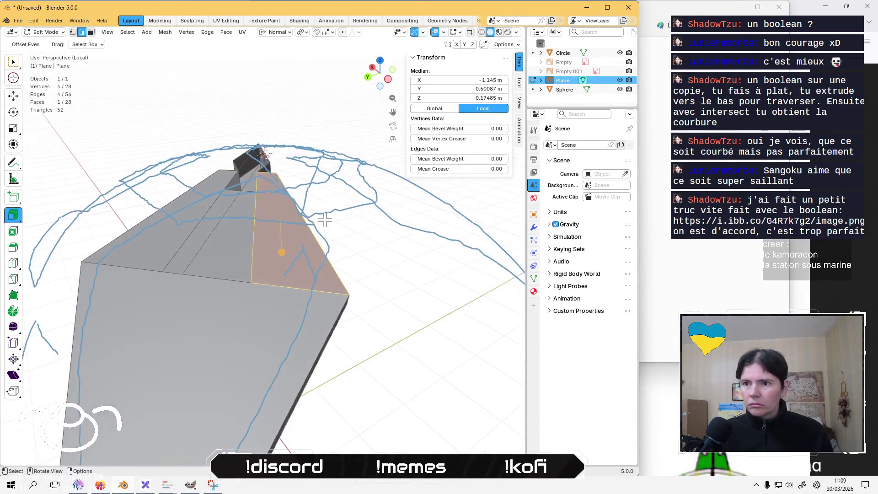
{"action": "left_click", "coordinate": [252, 241]}
{"action": "left_click", "coordinate": [197, 272], "text": "shift"}
{"action": "left_click", "coordinate": [185, 241], "text": "shift"}
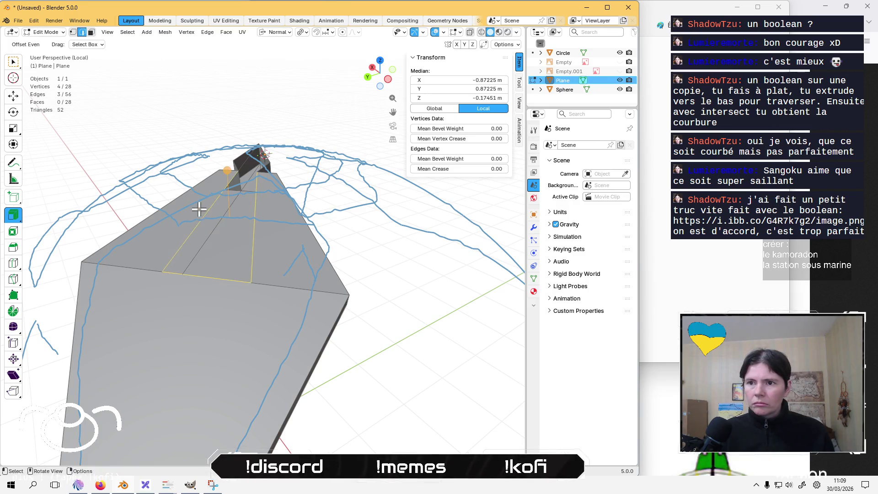
{"action": "mouse_move", "coordinate": [196, 207]}
{"action": "middle_mouse_down"}
{"action": "mouse_move", "coordinate": [223, 249]}
{"action": "mouse_move", "coordinate": [250, 345]}
{"action": "mouse_move", "coordinate": [384, 309]}
{"action": "mouse_move", "coordinate": [294, 270]}
{"action": "middle_mouse_up"}
{"action": "key", "text": "f"}
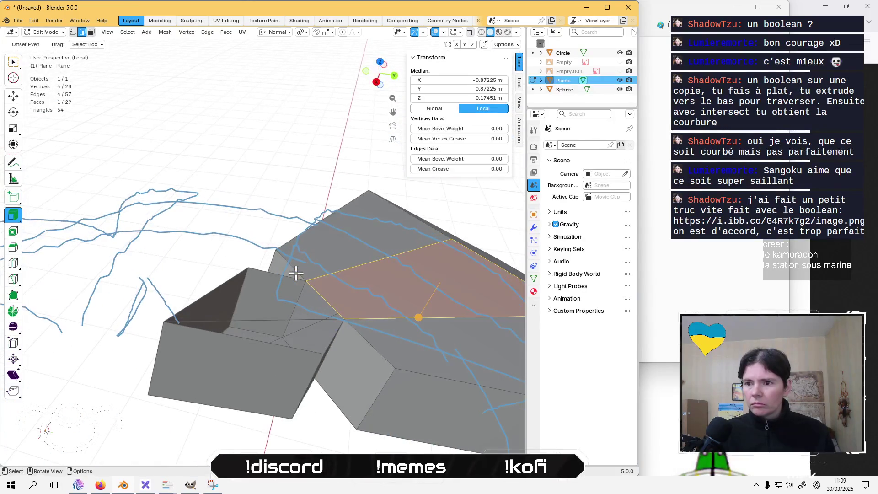
Select edges bordering the remaining openings near the tip
{"action": "left_click", "coordinate": [292, 276]}
{"action": "left_click", "coordinate": [321, 296], "text": "shift"}
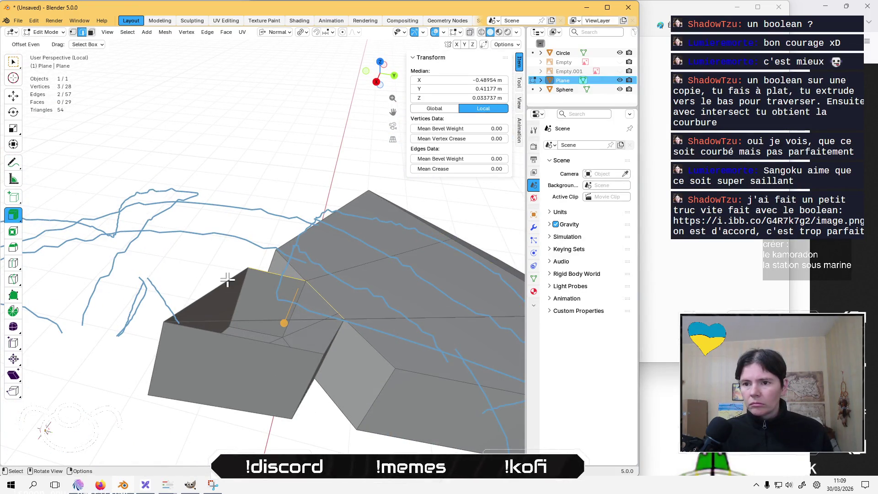
{"action": "middle_click_drag", "start_coordinate": [268, 314], "coordinate": [284, 353]}
{"action": "left_click", "coordinate": [277, 270], "text": "shift"}
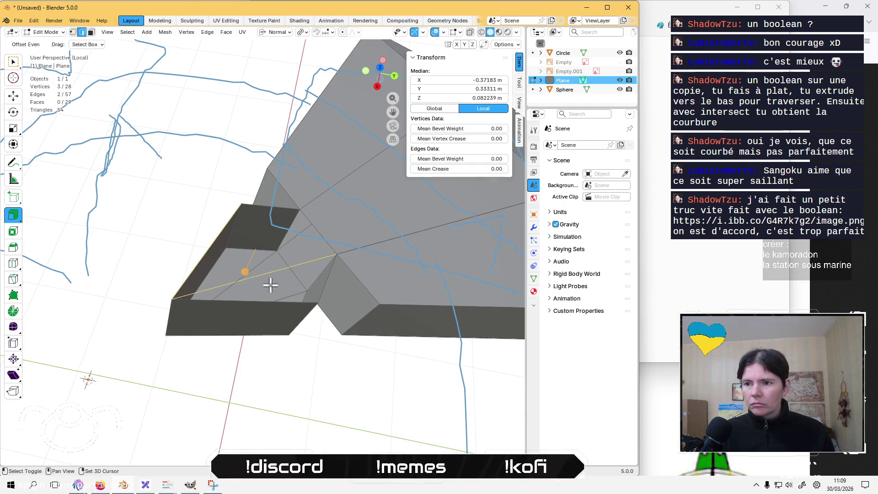
{"action": "middle_click_drag", "start_coordinate": [269, 285], "coordinate": [349, 284]}
{"action": "middle_click_drag", "start_coordinate": [199, 329], "coordinate": [251, 308]}
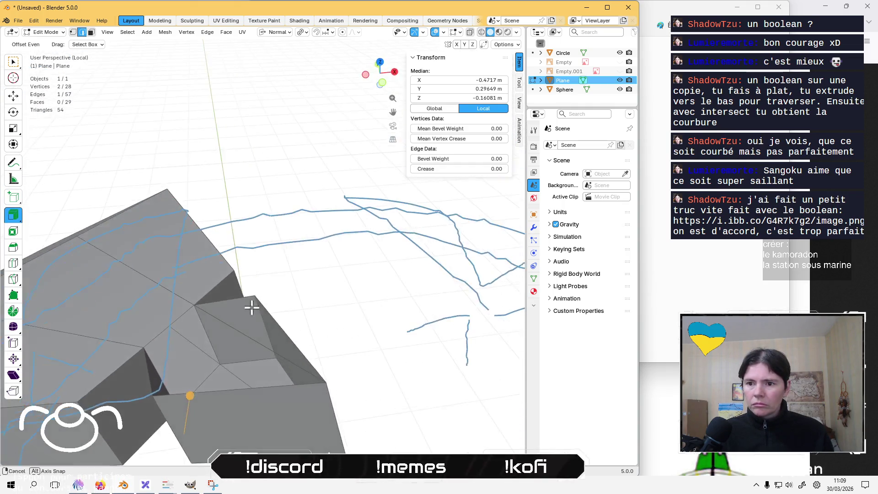
{"action": "left_click", "coordinate": [183, 344]}
{"action": "mouse_move", "coordinate": [183, 344]}
{"action": "middle_mouse_down"}
{"action": "mouse_move", "coordinate": [307, 363]}
{"action": "mouse_move", "coordinate": [275, 343]}
{"action": "mouse_move", "coordinate": [350, 366]}
{"action": "mouse_move", "coordinate": [349, 396]}
{"action": "mouse_move", "coordinate": [325, 320]}
{"action": "middle_mouse_up"}
Fill two triangular faces over the remaining holes near the tip, reaching 31 faces
{"action": "key", "text": "f"}
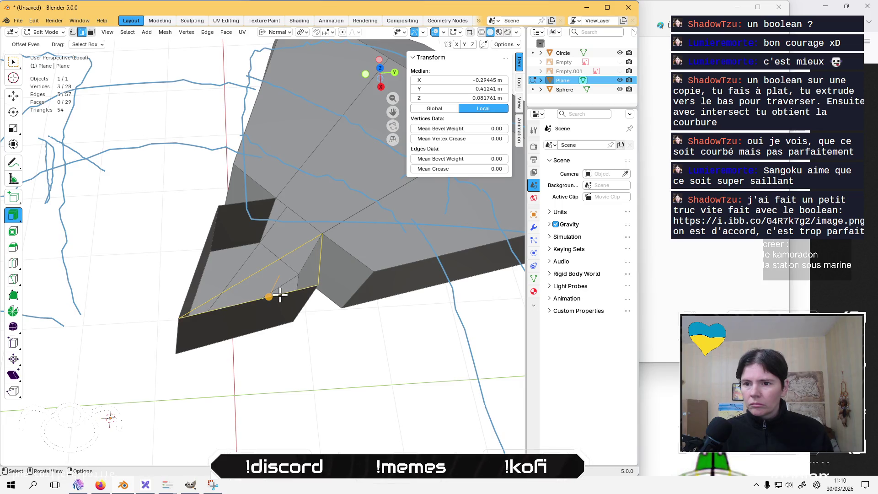
{"action": "left_click", "coordinate": [242, 208]}
{"action": "mouse_move", "coordinate": [237, 216]}
{"action": "middle_mouse_down"}
{"action": "mouse_move", "coordinate": [235, 280]}
{"action": "mouse_move", "coordinate": [240, 263]}
{"action": "middle_mouse_up"}
{"action": "left_click", "coordinate": [216, 283], "text": "shift"}
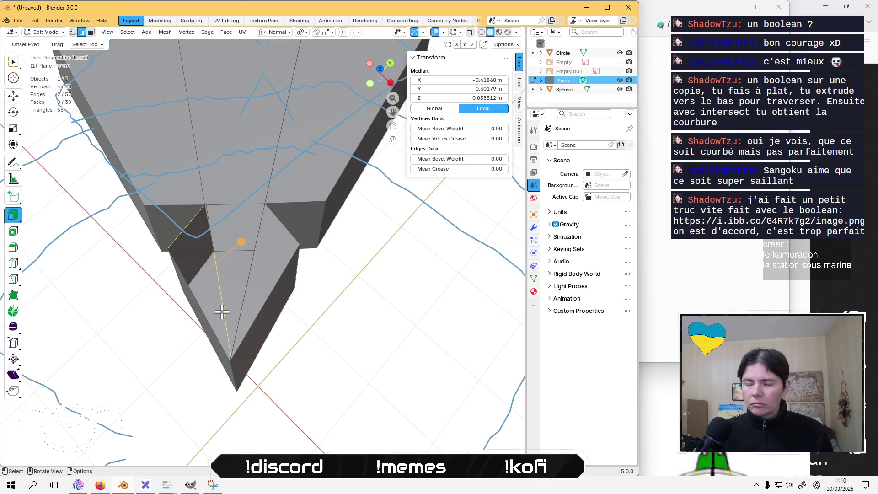
{"action": "middle_click_drag", "start_coordinate": [222, 313], "coordinate": [122, 253]}
{"action": "left_click", "coordinate": [304, 364], "text": "shift"}
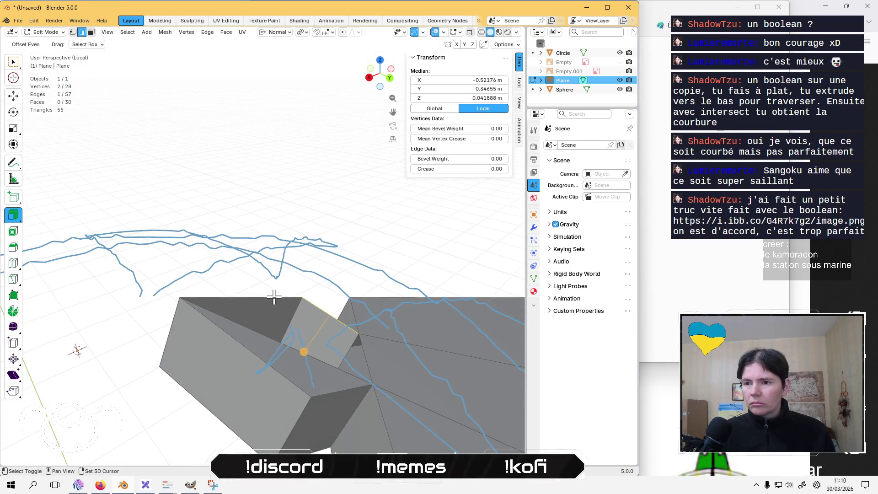
{"action": "left_click", "coordinate": [275, 297], "text": "shift"}
{"action": "mouse_move", "coordinate": [274, 297]}
{"action": "middle_mouse_down"}
{"action": "mouse_move", "coordinate": [217, 308]}
{"action": "mouse_move", "coordinate": [211, 337]}
{"action": "mouse_move", "coordinate": [363, 318]}
{"action": "mouse_move", "coordinate": [343, 313]}
{"action": "mouse_move", "coordinate": [391, 261]}
{"action": "mouse_move", "coordinate": [239, 343]}
{"action": "middle_mouse_up"}
{"action": "key", "text": "f"}
Select the diagonal edge paths running across the inset arm panel
{"action": "left_click", "coordinate": [176, 362]}
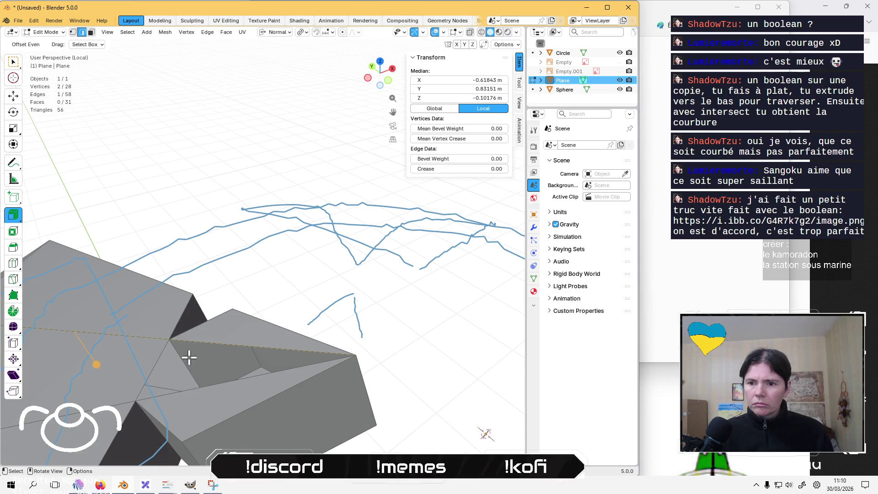
{"action": "left_click", "coordinate": [161, 362], "text": "shift"}
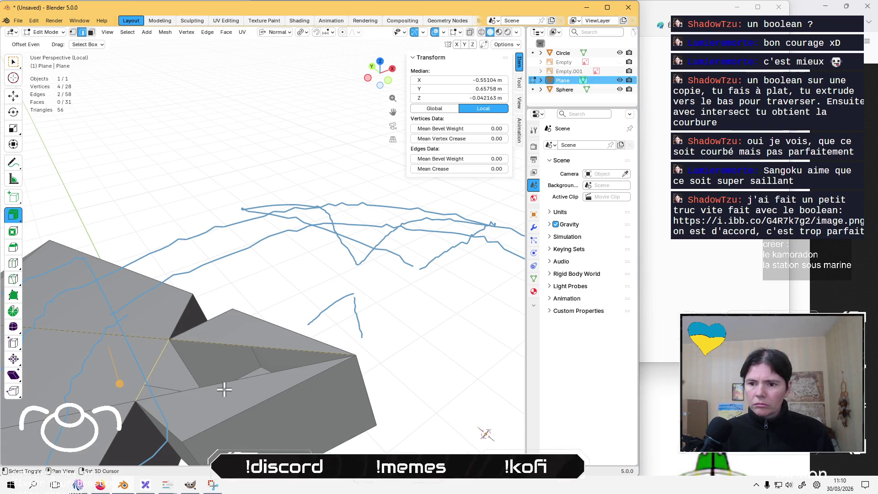
{"action": "left_click", "coordinate": [265, 345]}
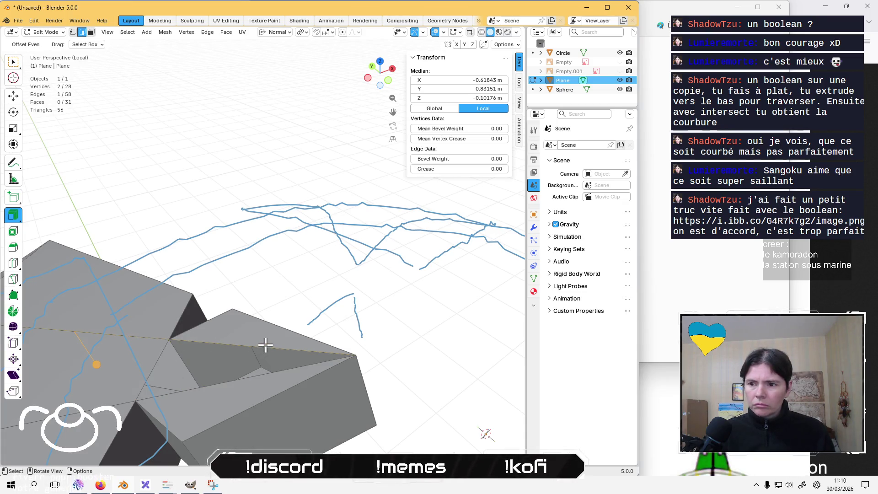
{"action": "left_click", "coordinate": [234, 359]}
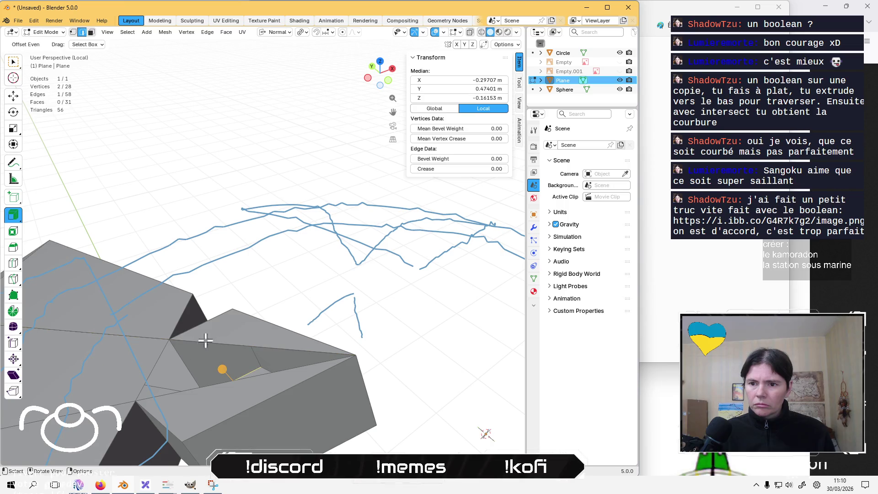
{"action": "left_click", "coordinate": [253, 348], "text": "ctrl"}
Dissolve the selected diagonal edges, merging the panel faces down to 55 edges and 26 faces
{"action": "key", "text": "ctrl+z"}
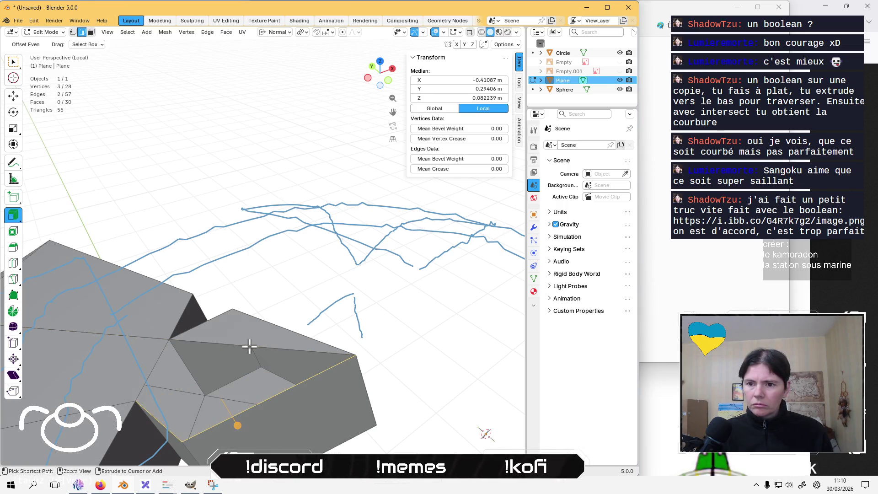
{"action": "middle_click_drag", "start_coordinate": [232, 351], "coordinate": [312, 344], "text": "shift"}
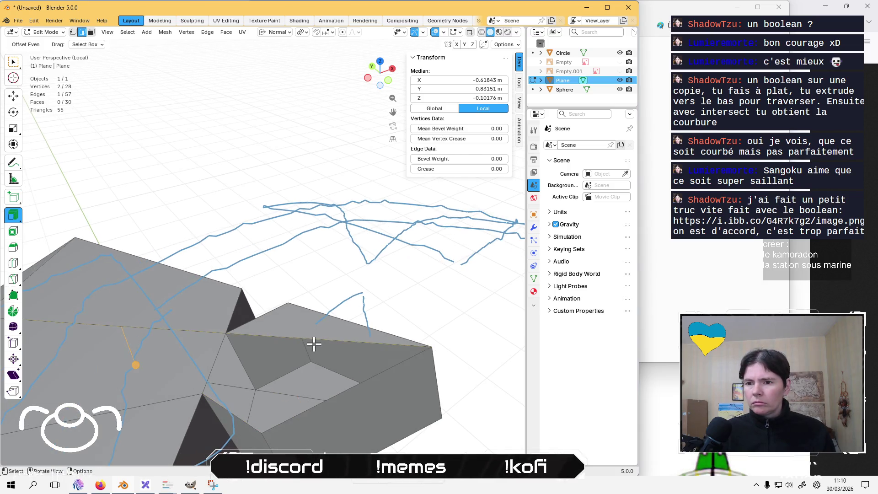
{"action": "key", "text": "ctrl+z"}
{"action": "key", "text": "ctrl+z"}
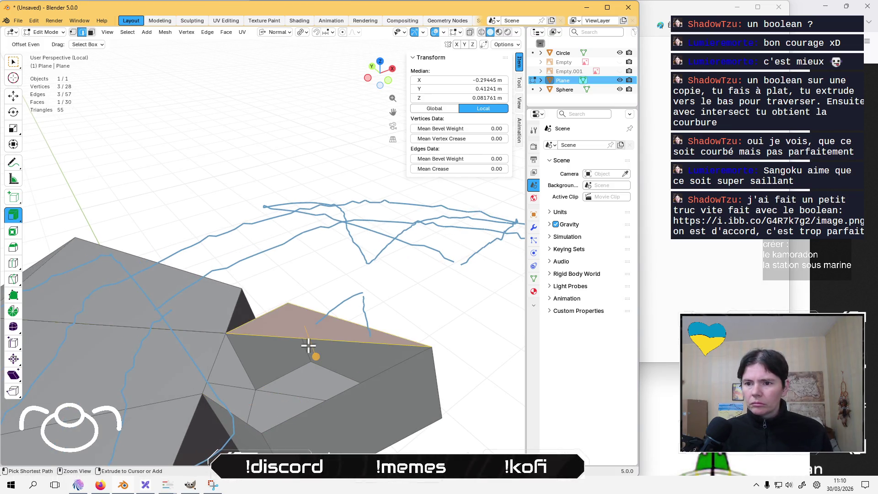
{"action": "key", "text": "ctrl+z"}
{"action": "key", "text": "ctrl+z"}
{"action": "key", "text": "ctrl+z"}
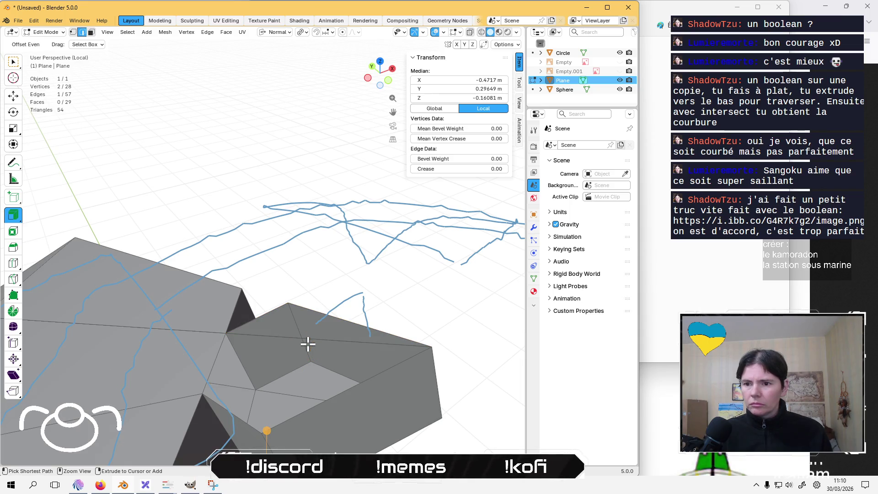
{"action": "key", "text": "ctrl+z"}
{"action": "key", "text": "ctrl+z"}
{"action": "key", "text": "ctrl+z"}
{"action": "key", "text": "ctrl+z"}
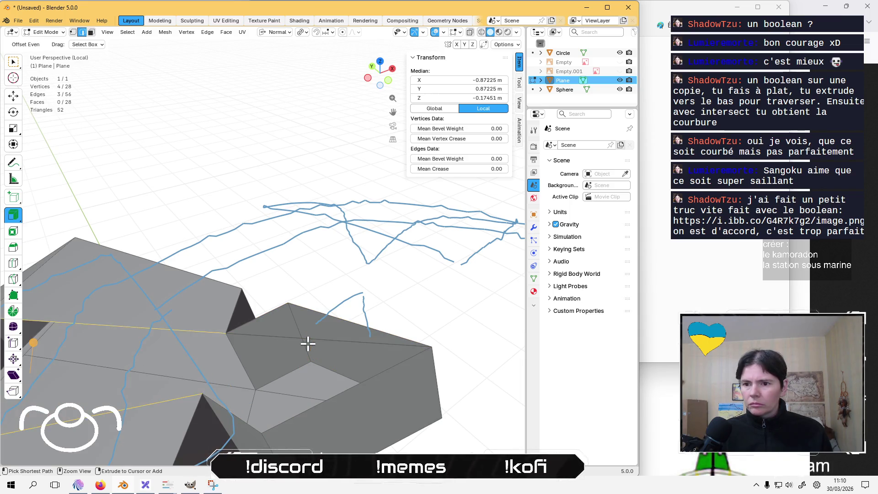
{"action": "key", "text": "ctrl+z"}
{"action": "key", "text": "ctrl+z"}
{"action": "key", "text": "ctrl+z"}
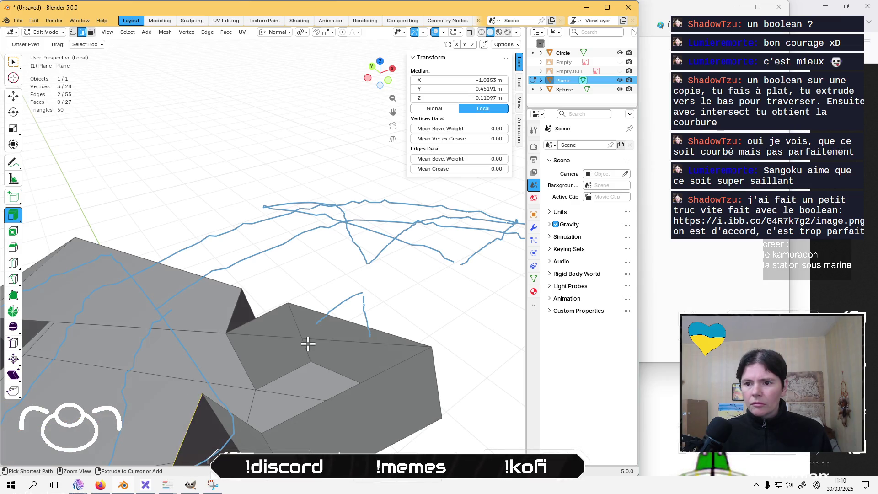
{"action": "key", "text": "ctrl+z"}
{"action": "key", "text": "ctrl+z"}
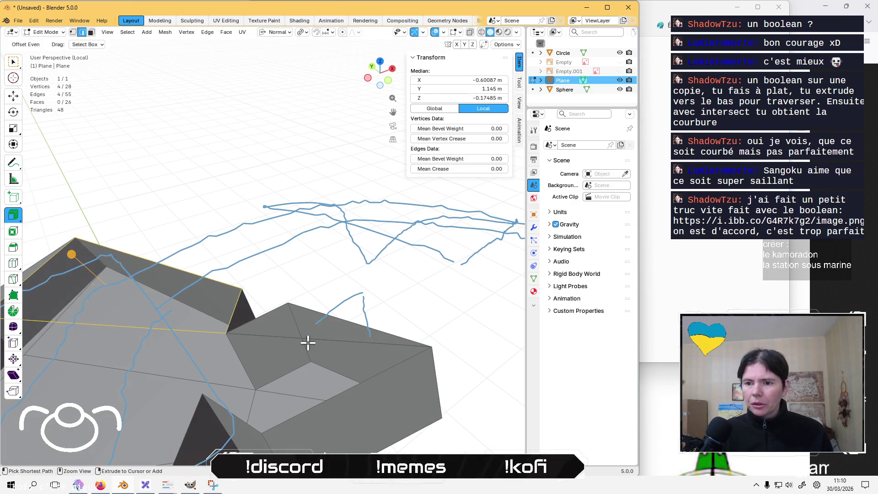
Switch to vertex select and select the entire arm mesh
{"action": "left_click", "coordinate": [267, 338]}
{"action": "left_click", "coordinate": [204, 333]}
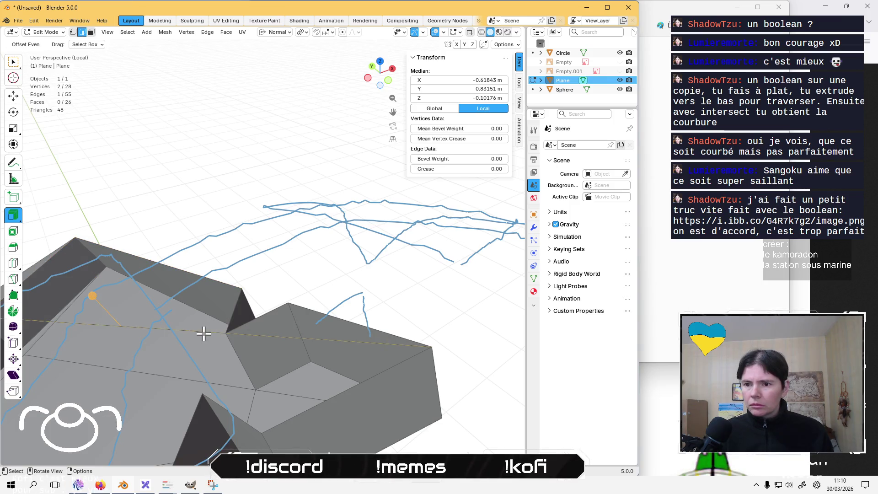
{"action": "middle_click_drag", "start_coordinate": [227, 334], "coordinate": [351, 351], "text": "shift"}
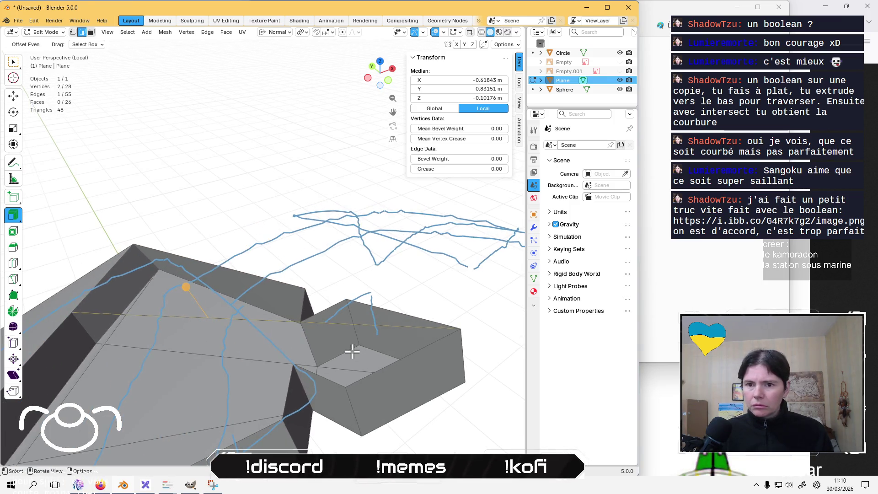
{"action": "key", "text": "ctrl+Tab"}
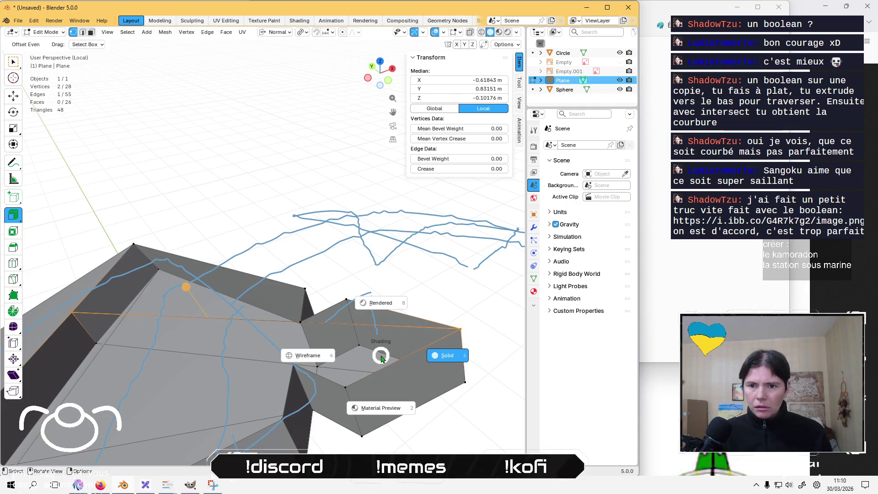
{"action": "key", "text": "1"}
{"action": "key", "text": "a"}
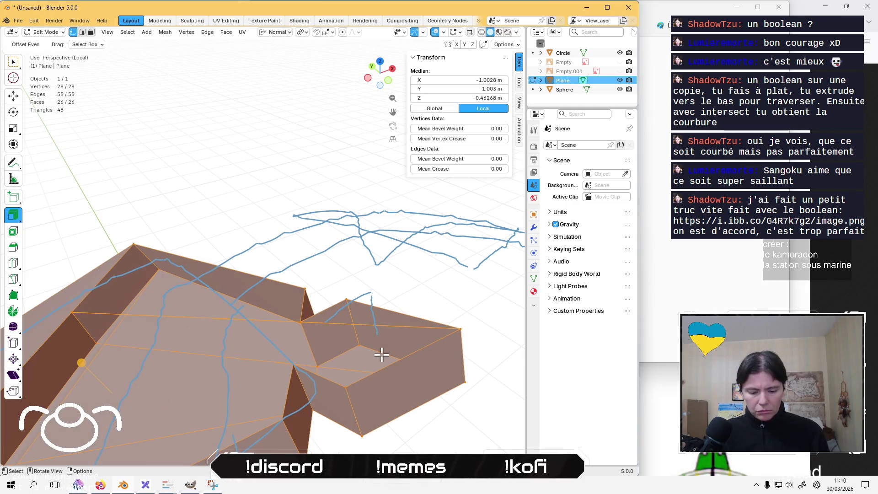
Merge vertices by distance across the mesh, raising the merge threshold to about 0.06 m
{"action": "key", "text": "m"}
{"action": "left_click", "coordinate": [359, 386]}
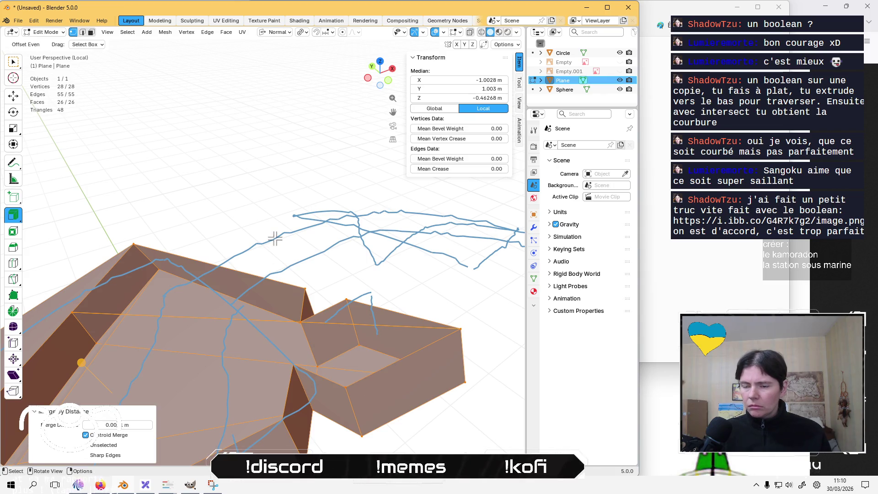
{"action": "left_click", "coordinate": [149, 426]}
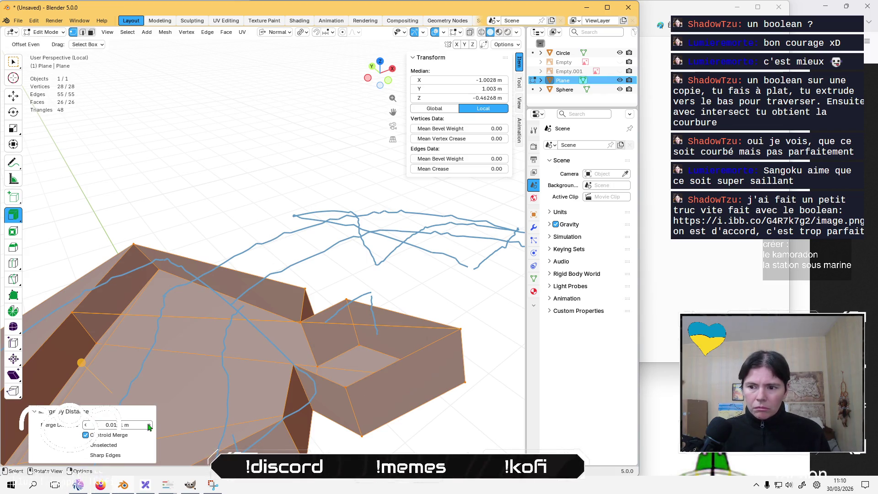
{"action": "mouse_move", "coordinate": [148, 426]}
{"action": "left_mouse_down"}
{"action": "mouse_move", "coordinate": [158, 424]}
{"action": "mouse_move", "coordinate": [111, 424]}
{"action": "left_mouse_up"}
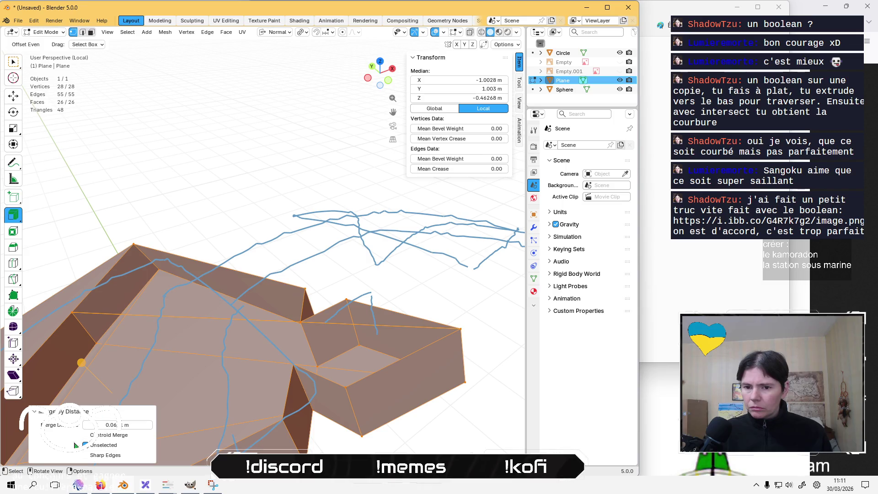
Delete a stray edge on the arm in edge-select mode
{"action": "left_click", "coordinate": [306, 210]}
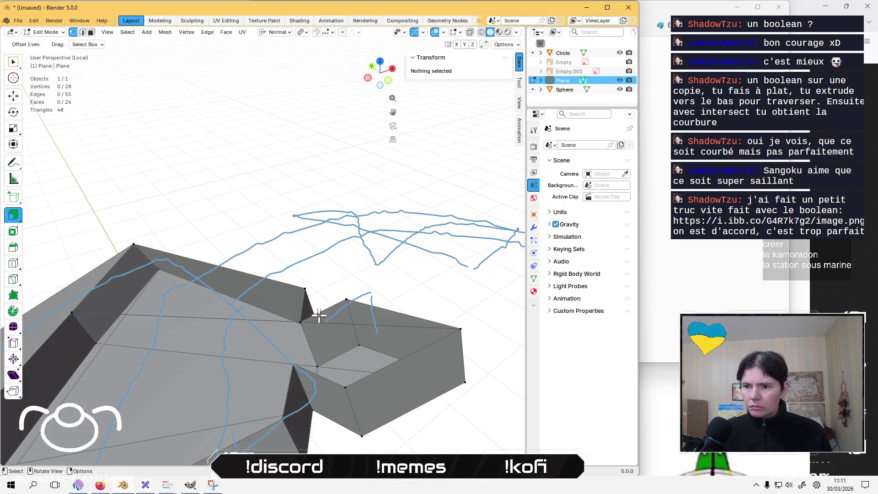
{"action": "scroll", "coordinate": [364, 338], "scroll_direction": "up", "scroll_amount": 1}
{"action": "key", "text": "2"}
{"action": "left_click", "coordinate": [376, 348]}
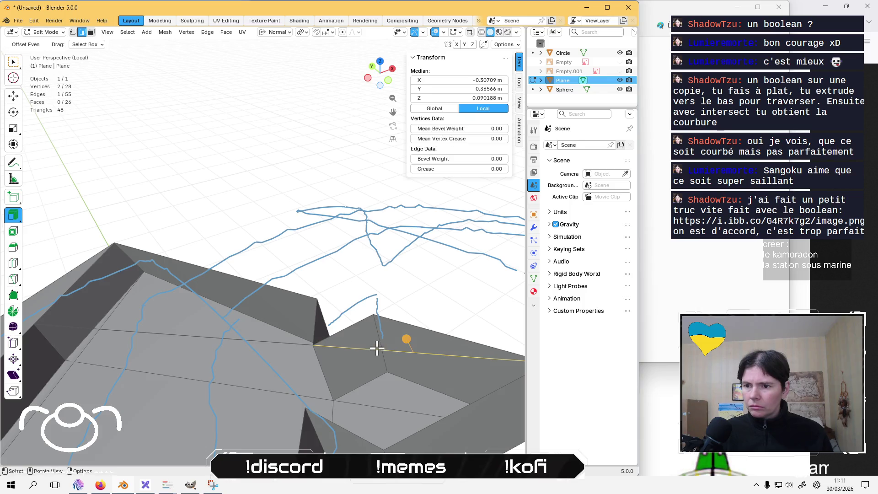
{"action": "left_click", "coordinate": [233, 330]}
{"action": "scroll", "coordinate": [238, 341], "scroll_direction": "down", "scroll_amount": 1}
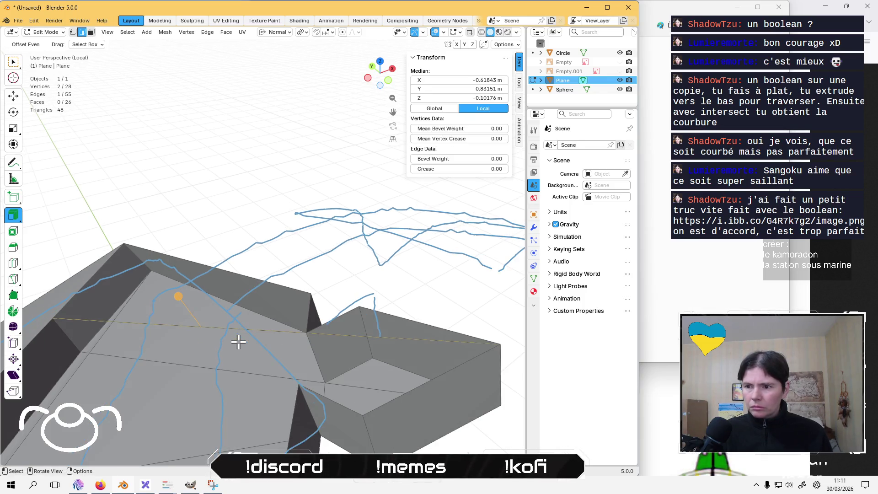
{"action": "key", "text": "x"}
{"action": "left_click", "coordinate": [239, 343]}
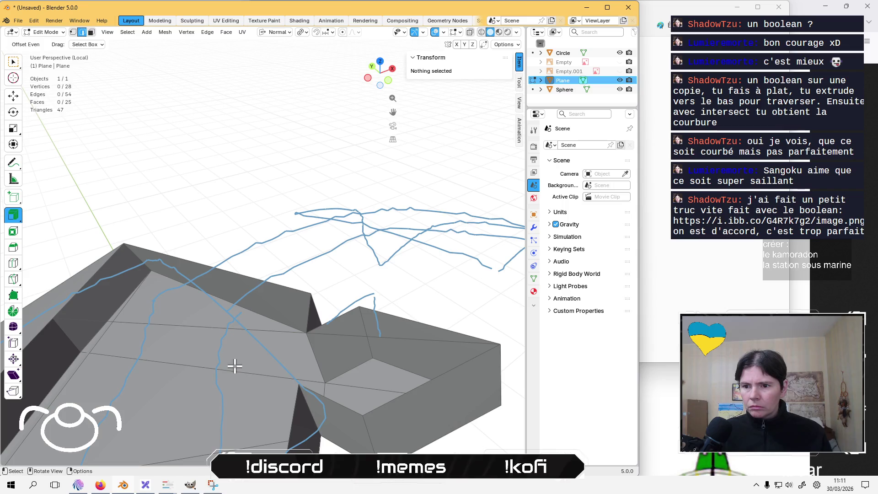
Fill new faces between selected edges inside the inset panel gap
{"action": "left_click", "coordinate": [235, 366]}
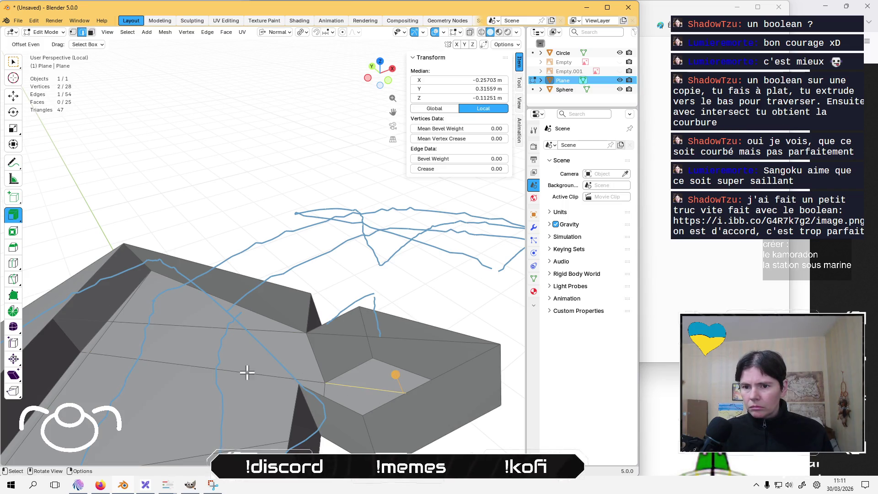
{"action": "left_click", "coordinate": [184, 321]}
{"action": "middle_click_drag", "start_coordinate": [184, 321], "coordinate": [302, 291]}
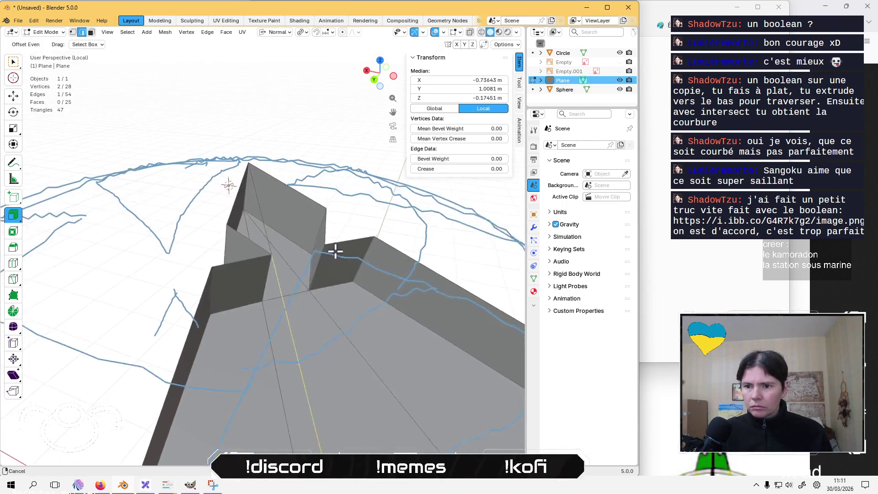
{"action": "left_click", "coordinate": [255, 253], "text": "shift"}
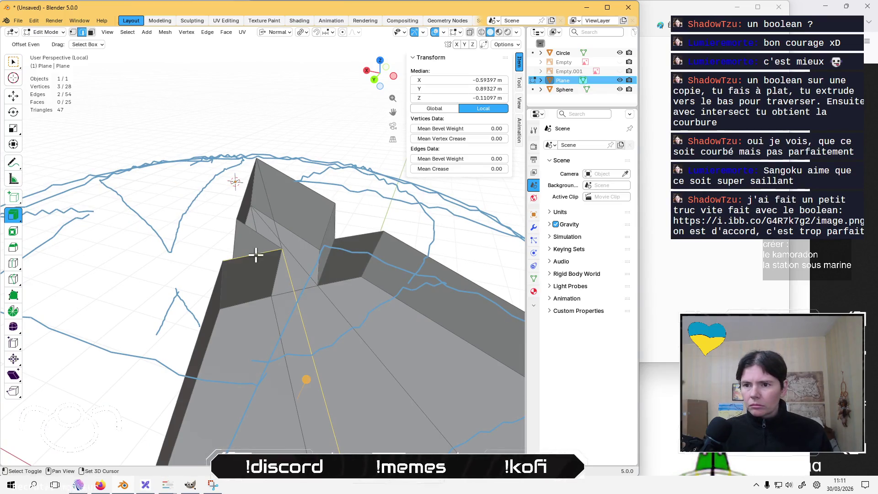
{"action": "left_click", "coordinate": [206, 304], "text": "shift"}
{"action": "mouse_move", "coordinate": [206, 303]}
{"action": "middle_mouse_down"}
{"action": "mouse_move", "coordinate": [157, 333]}
{"action": "mouse_move", "coordinate": [448, 334]}
{"action": "mouse_move", "coordinate": [208, 355]}
{"action": "mouse_move", "coordinate": [254, 374]}
{"action": "mouse_move", "coordinate": [343, 304]}
{"action": "middle_mouse_up"}
{"action": "key", "text": "f"}
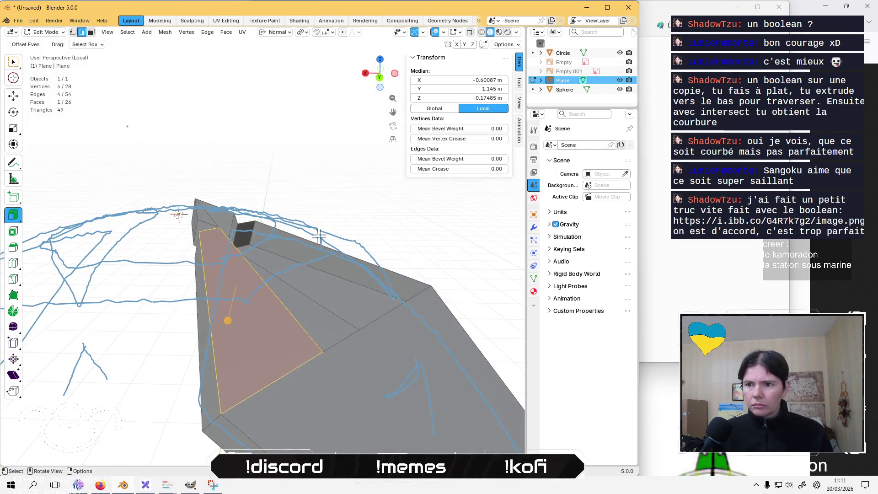
{"action": "left_click", "coordinate": [318, 236], "text": "shift"}
{"action": "mouse_move", "coordinate": [318, 236]}
{"action": "middle_mouse_down"}
{"action": "mouse_move", "coordinate": [409, 310]}
{"action": "mouse_move", "coordinate": [366, 307]}
{"action": "mouse_move", "coordinate": [310, 229]}
{"action": "mouse_move", "coordinate": [322, 192]}
{"action": "mouse_move", "coordinate": [355, 226]}
{"action": "middle_mouse_up"}
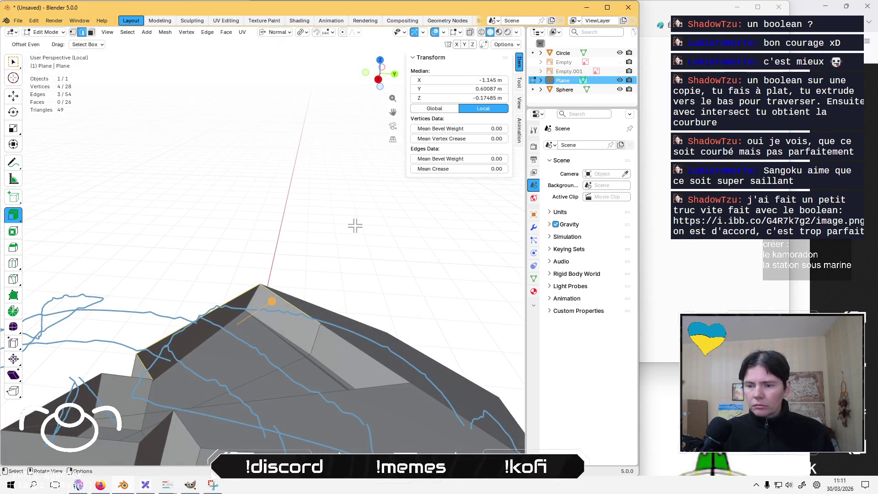
{"action": "key", "text": "f"}
Fill a quad face from the four edges around the small box gap and inspect it from below
{"action": "left_click", "coordinate": [368, 243]}
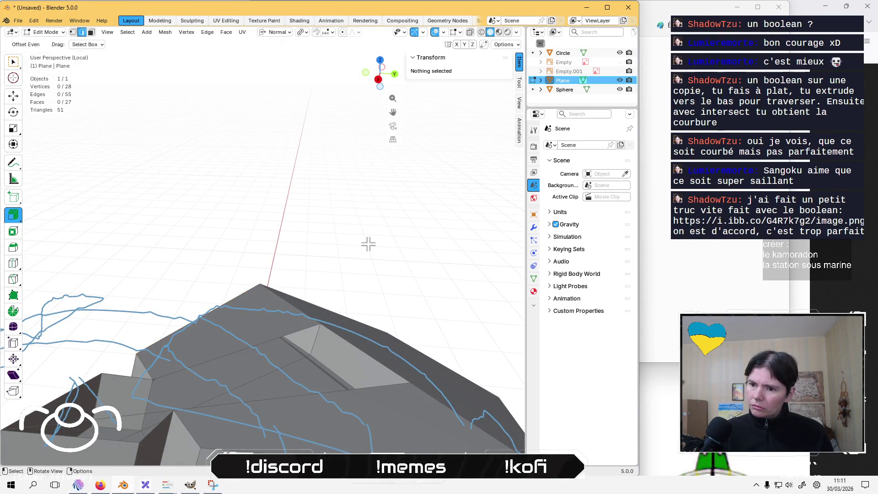
{"action": "left_click", "coordinate": [295, 331]}
{"action": "left_click", "coordinate": [345, 342], "text": "shift"}
{"action": "left_click", "coordinate": [354, 391], "text": "shift"}
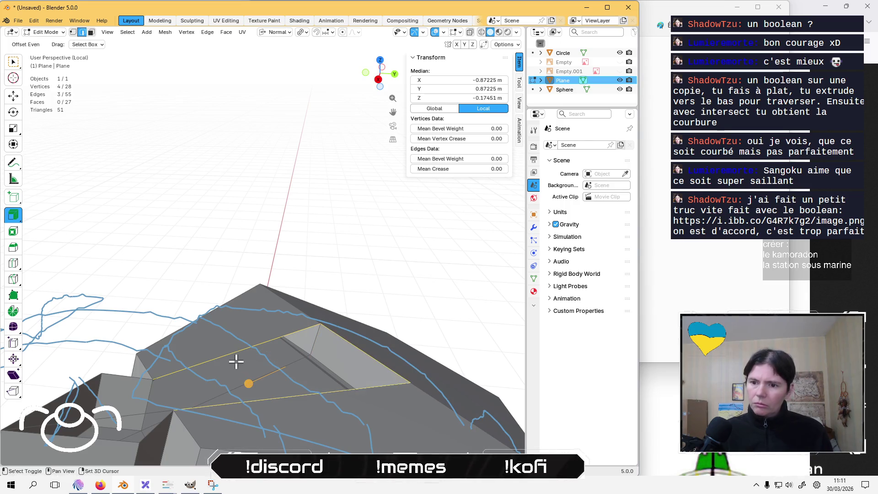
{"action": "left_click", "coordinate": [233, 353], "text": "shift"}
{"action": "key", "text": "f"}
{"action": "mouse_move", "coordinate": [233, 309]}
{"action": "middle_mouse_down"}
{"action": "mouse_move", "coordinate": [270, 318]}
{"action": "mouse_move", "coordinate": [274, 310]}
{"action": "middle_mouse_up"}
{"action": "left_click_drag", "start_coordinate": [233, 296], "coordinate": [184, 281]}
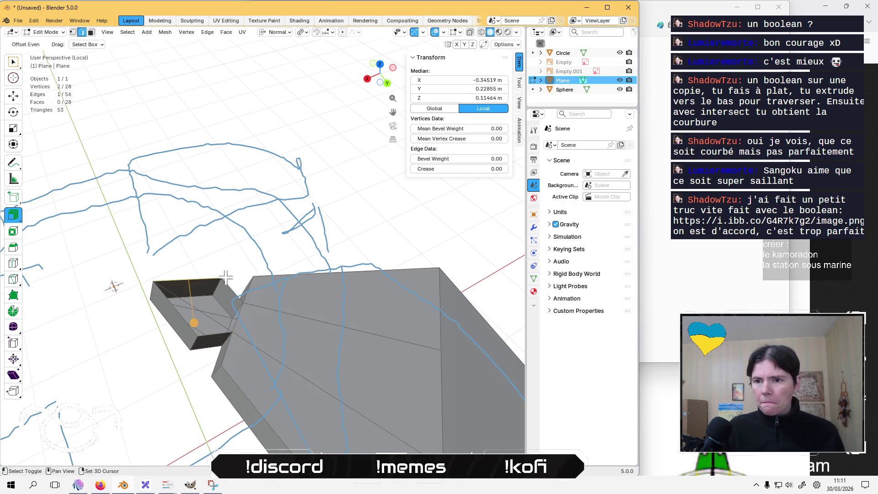
{"action": "mouse_move", "coordinate": [184, 280]}
{"action": "middle_mouse_down"}
{"action": "mouse_move", "coordinate": [192, 343]}
{"action": "mouse_move", "coordinate": [312, 348]}
{"action": "middle_mouse_up"}
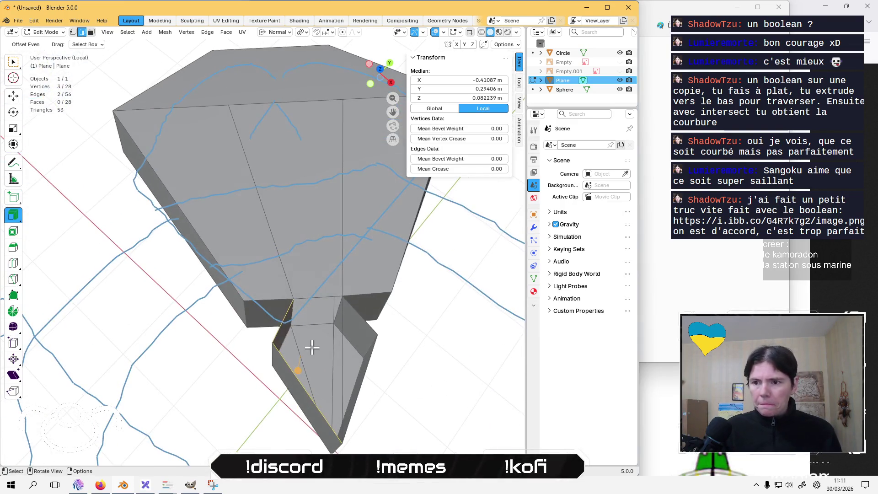
{"action": "mouse_move", "coordinate": [305, 302]}
{"action": "middle_mouse_down"}
{"action": "mouse_move", "coordinate": [347, 347]}
{"action": "mouse_move", "coordinate": [308, 387]}
{"action": "mouse_move", "coordinate": [257, 304]}
{"action": "mouse_move", "coordinate": [291, 281]}
{"action": "mouse_move", "coordinate": [353, 320]}
{"action": "mouse_move", "coordinate": [427, 290]}
{"action": "mouse_move", "coordinate": [345, 277]}
{"action": "mouse_move", "coordinate": [403, 255]}
{"action": "mouse_move", "coordinate": [398, 337]}
{"action": "mouse_move", "coordinate": [428, 336]}
{"action": "mouse_move", "coordinate": [437, 318]}
{"action": "middle_mouse_up"}
Connect two arm vertices with a new edge and fill the adjoining face
{"action": "key", "text": "1"}
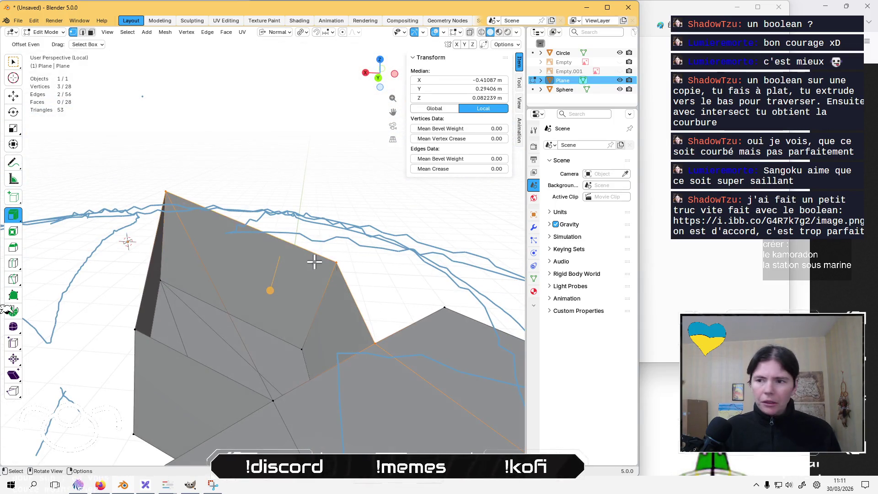
{"action": "left_click", "coordinate": [165, 184]}
{"action": "mouse_move", "coordinate": [165, 184]}
{"action": "middle_mouse_down"}
{"action": "mouse_move", "coordinate": [382, 308]}
{"action": "mouse_move", "coordinate": [394, 296]}
{"action": "middle_mouse_up"}
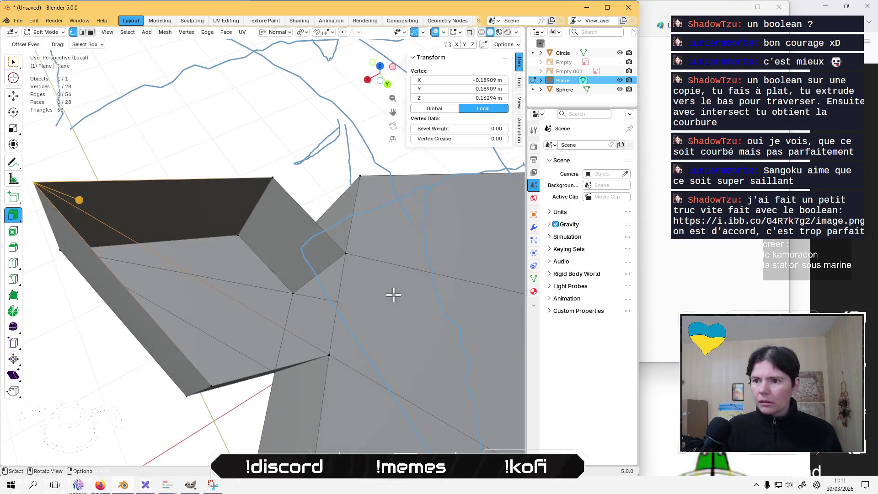
{"action": "left_click", "coordinate": [347, 254], "text": "shift"}
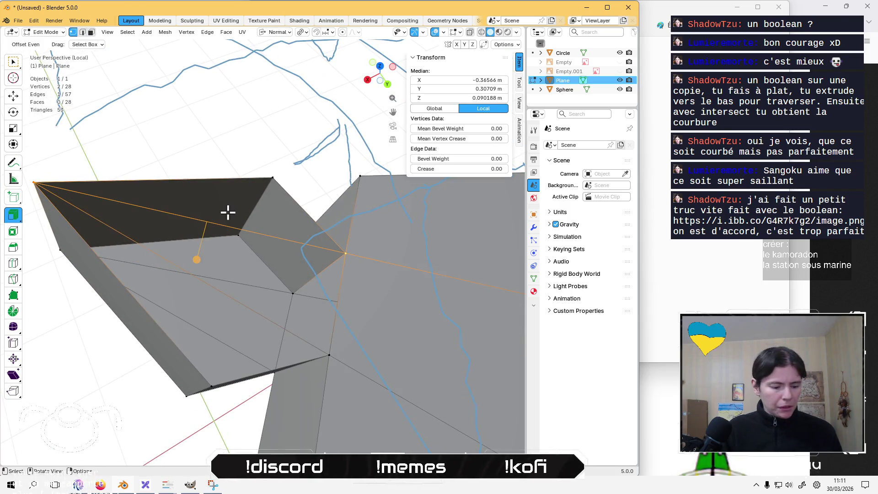
{"action": "key", "text": "f"}
{"action": "key", "text": "2"}
{"action": "key", "text": "f"}
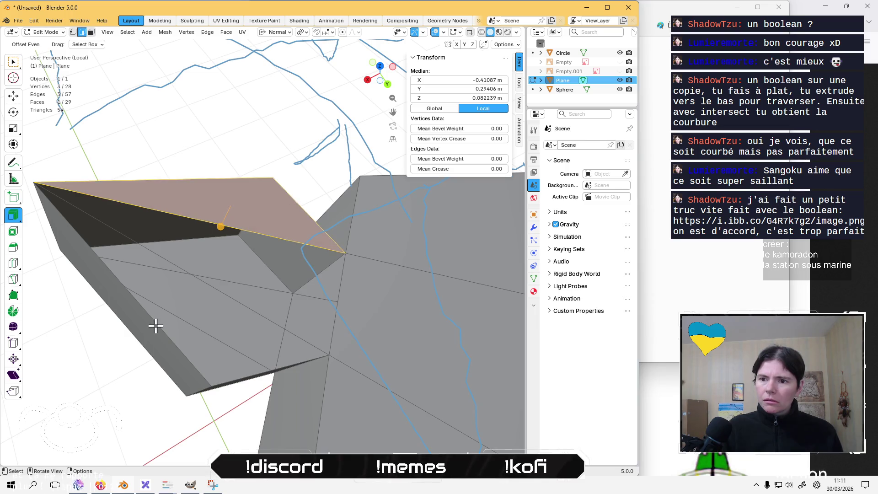
Fill the remaining gap and the centre triangle with faces, bringing the mesh to 31 faces
{"action": "mouse_move", "coordinate": [142, 259]}
{"action": "middle_mouse_down"}
{"action": "mouse_move", "coordinate": [135, 259]}
{"action": "mouse_move", "coordinate": [131, 297]}
{"action": "middle_mouse_up"}
{"action": "left_click", "coordinate": [131, 298], "text": "shift"}
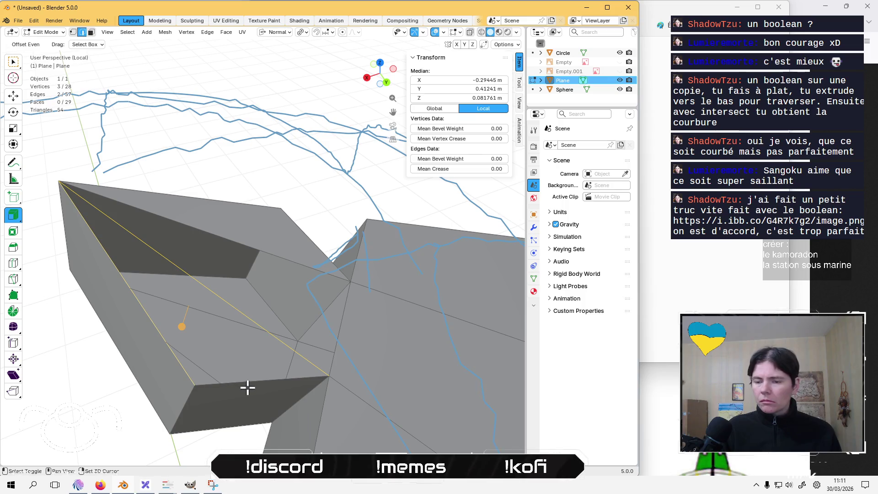
{"action": "key", "text": "f"}
{"action": "middle_click_drag", "start_coordinate": [253, 387], "coordinate": [227, 309]}
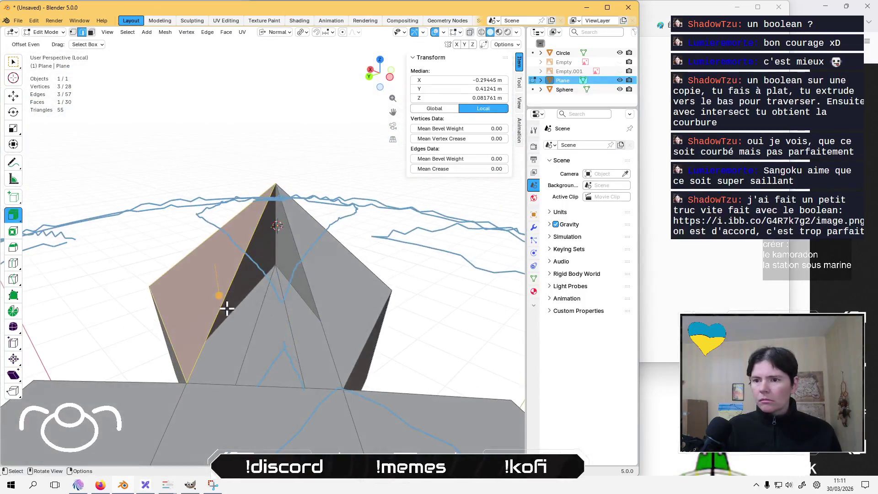
{"action": "left_click", "coordinate": [312, 294]}
{"action": "left_click", "coordinate": [252, 384], "text": "shift"}
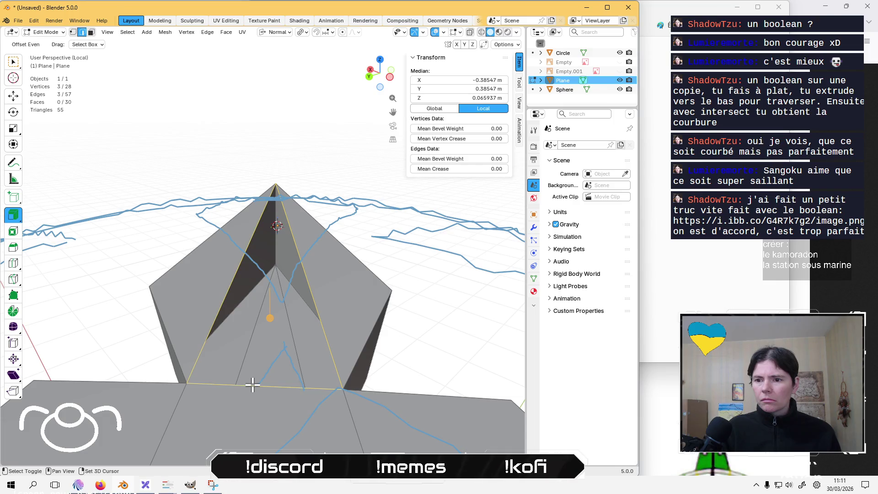
{"action": "key", "text": "f"}
{"action": "left_click", "coordinate": [335, 168]}
{"action": "mouse_move", "coordinate": [335, 168]}
{"action": "middle_mouse_down"}
{"action": "mouse_move", "coordinate": [274, 293]}
{"action": "mouse_move", "coordinate": [302, 281]}
{"action": "middle_mouse_up"}
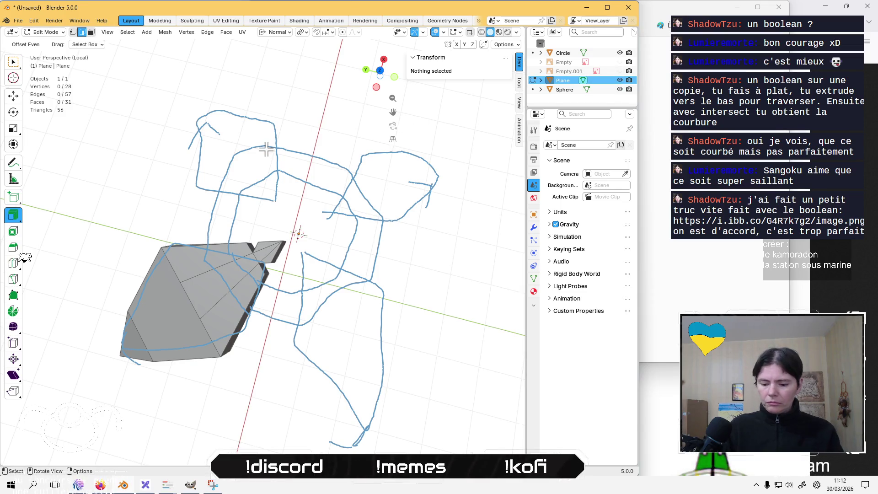
Leave local view, return to Object Mode with nothing selected, and view the plane and sphere top-down
{"action": "key", "text": "KP_Divide"}
{"action": "scroll", "coordinate": [193, 149], "scroll_direction": "down", "scroll_amount": 3}
{"action": "scroll", "coordinate": [193, 149], "scroll_direction": "down", "scroll_amount": 3}
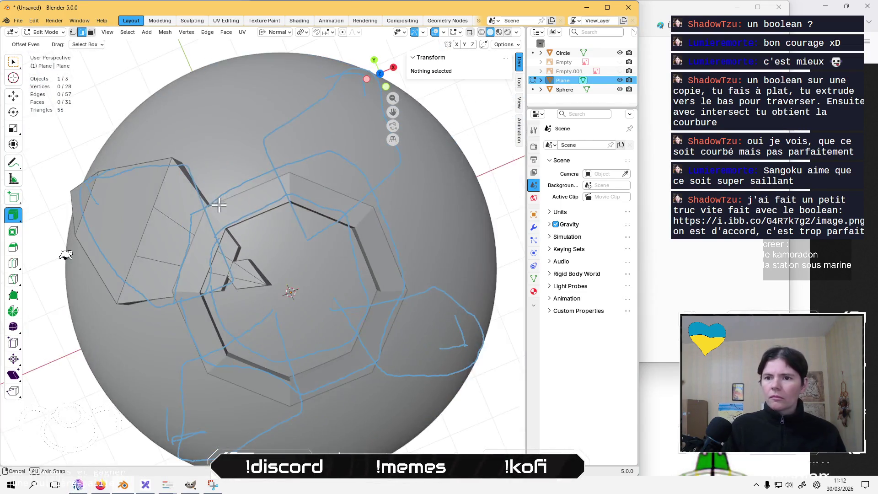
{"action": "key", "text": "Tab"}
{"action": "left_click", "coordinate": [192, 75]}
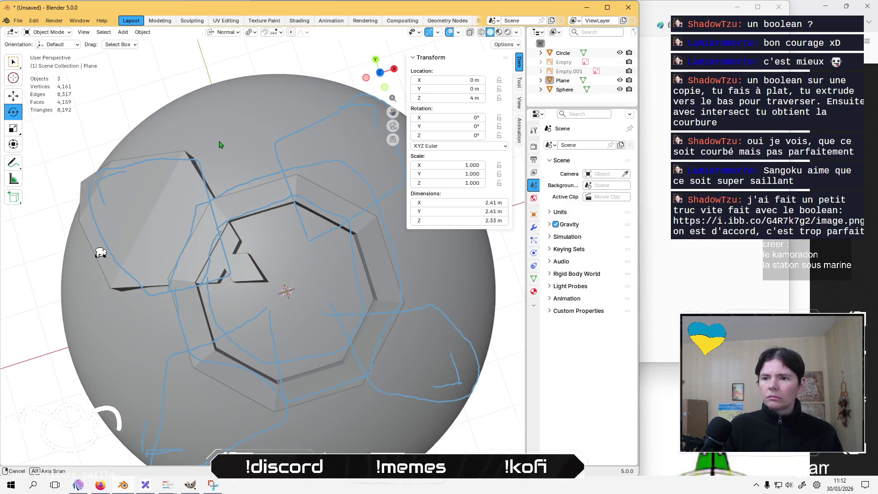
{"action": "middle_click_drag", "start_coordinate": [192, 76], "coordinate": [351, 118]}
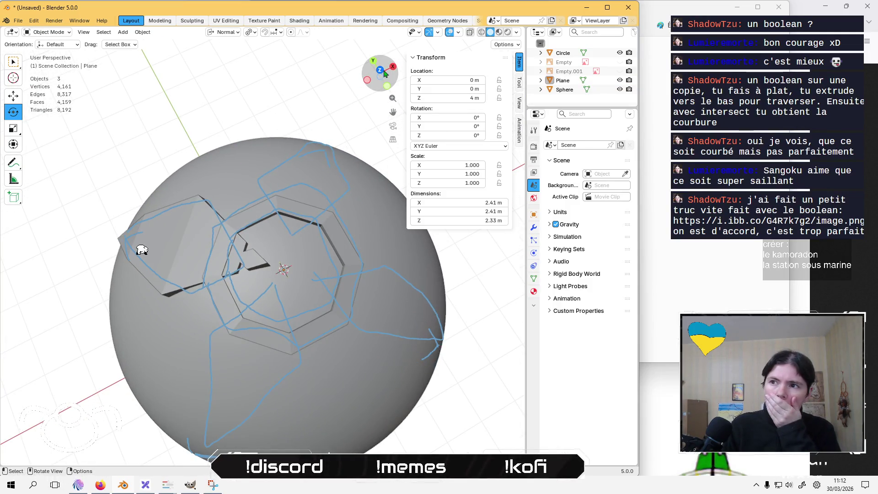
{"action": "left_click", "coordinate": [381, 70]}
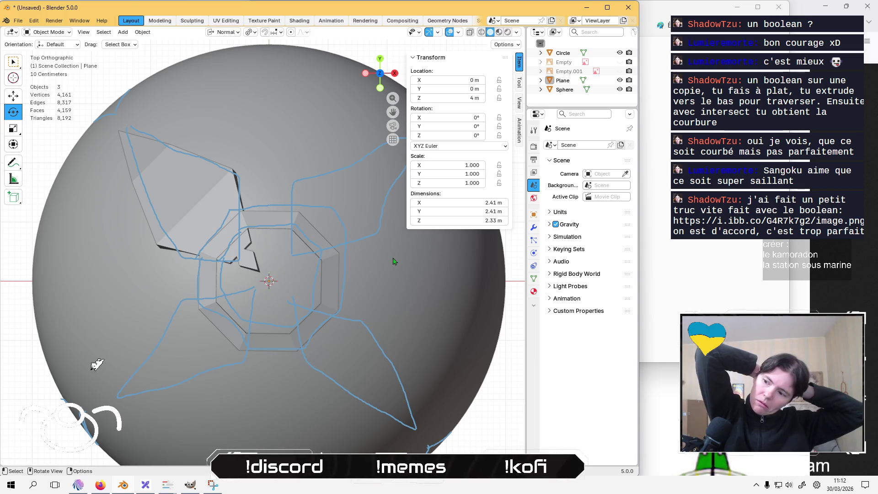
{"action": "key", "text": "alt+Tab"}
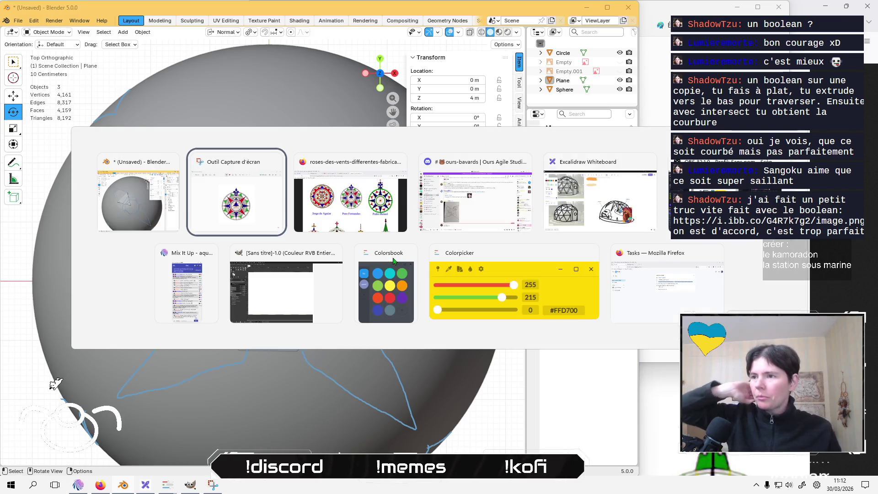
{"action": "key", "text": "alt+Tab"}
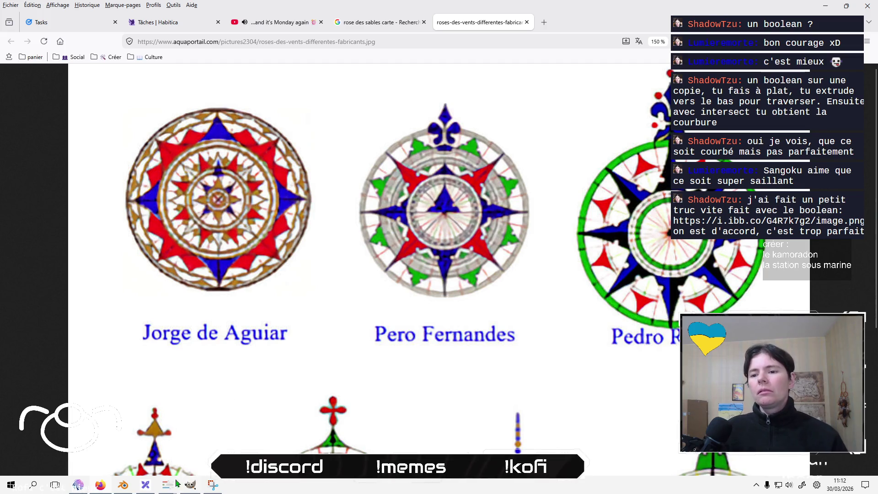
{"action": "key", "text": "alt+Tab"}
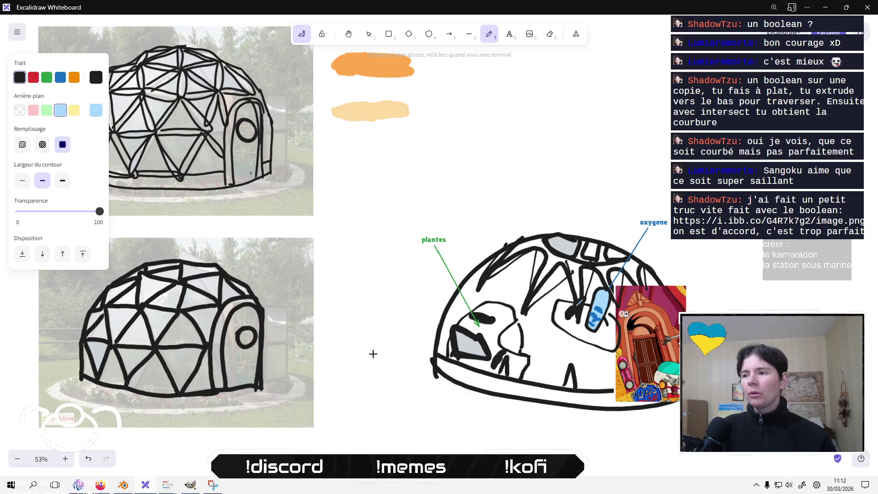
{"action": "key", "text": "alt+Tab"}
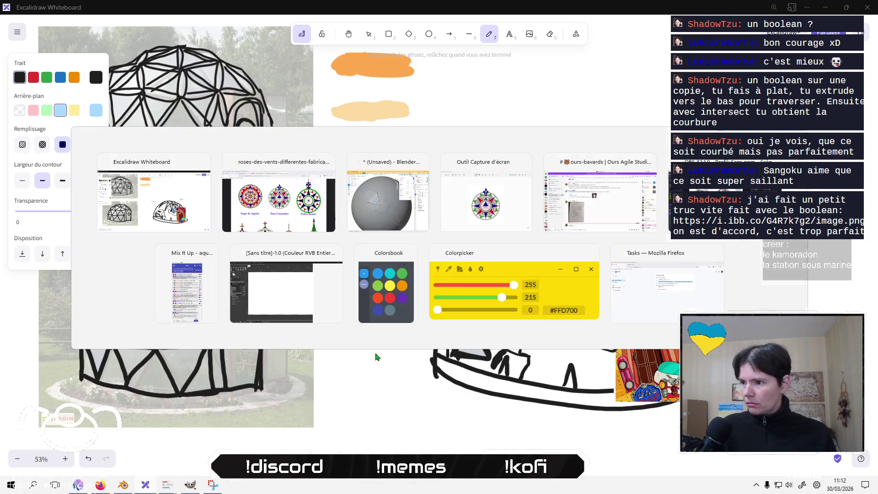
{"action": "key", "text": "alt+Tab"}
{"action": "key", "text": "alt+Tab"}
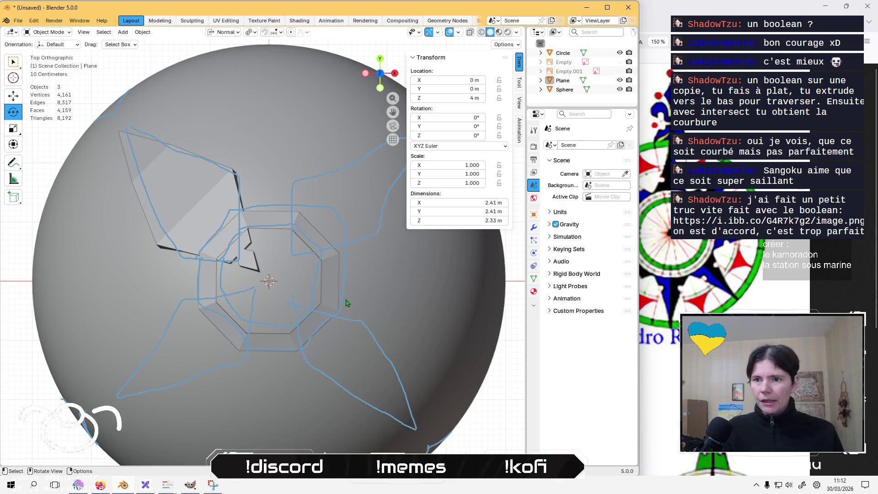
Edit the plane, select the near arm's faces and inset them individually
{"action": "mouse_move", "coordinate": [347, 303]}
{"action": "middle_mouse_down"}
{"action": "mouse_move", "coordinate": [312, 272]}
{"action": "mouse_move", "coordinate": [328, 318]}
{"action": "mouse_move", "coordinate": [320, 302]}
{"action": "mouse_move", "coordinate": [247, 287]}
{"action": "mouse_move", "coordinate": [294, 287]}
{"action": "mouse_move", "coordinate": [320, 272]}
{"action": "middle_mouse_up"}
{"action": "key", "text": "Tab"}
{"action": "mouse_move", "coordinate": [333, 355]}
{"action": "middle_mouse_down"}
{"action": "mouse_move", "coordinate": [328, 342]}
{"action": "mouse_move", "coordinate": [326, 352]}
{"action": "middle_mouse_up"}
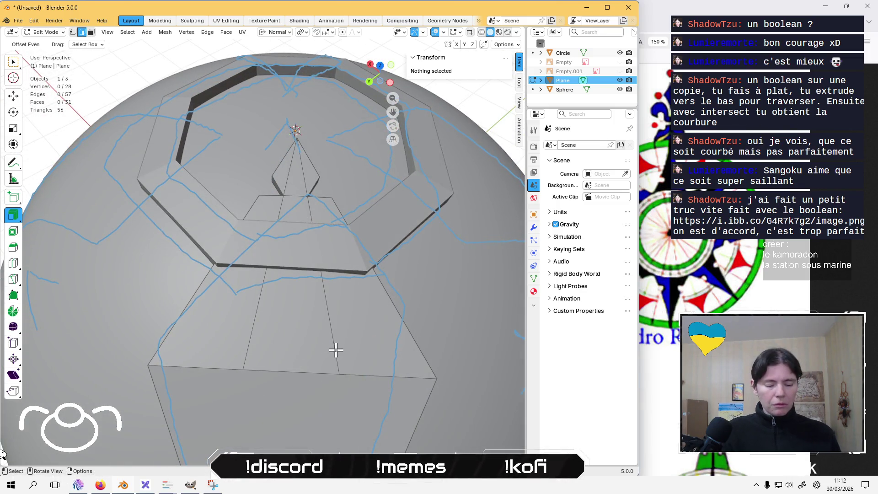
{"action": "key", "text": "3"}
{"action": "left_click", "coordinate": [335, 351]}
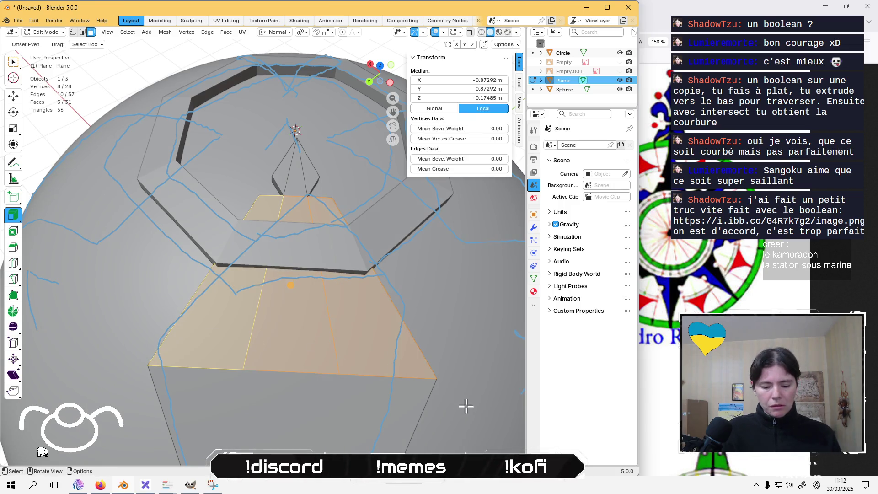
{"action": "key", "text": "i"}
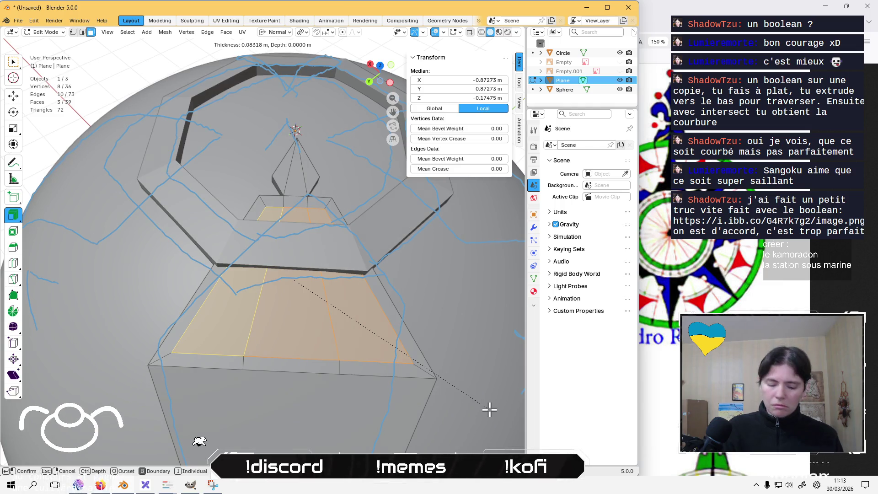
{"action": "key", "text": "i"}
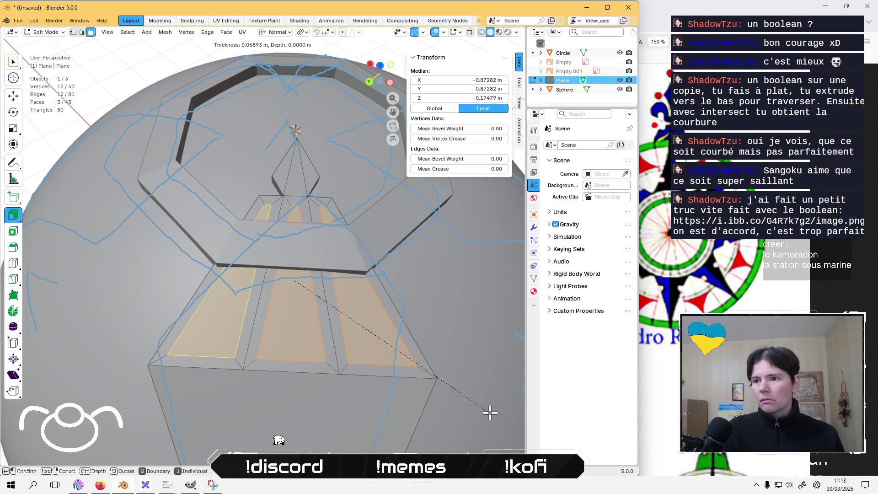
{"action": "left_click", "coordinate": [488, 411]}
Select three faces on another arm with X-ray on and start insetting them from top view
{"action": "mouse_move", "coordinate": [468, 410]}
{"action": "middle_mouse_down"}
{"action": "mouse_move", "coordinate": [425, 325]}
{"action": "mouse_move", "coordinate": [384, 327]}
{"action": "mouse_move", "coordinate": [329, 254]}
{"action": "mouse_move", "coordinate": [323, 210]}
{"action": "mouse_move", "coordinate": [326, 231]}
{"action": "mouse_move", "coordinate": [308, 247]}
{"action": "mouse_move", "coordinate": [261, 202]}
{"action": "middle_mouse_up"}
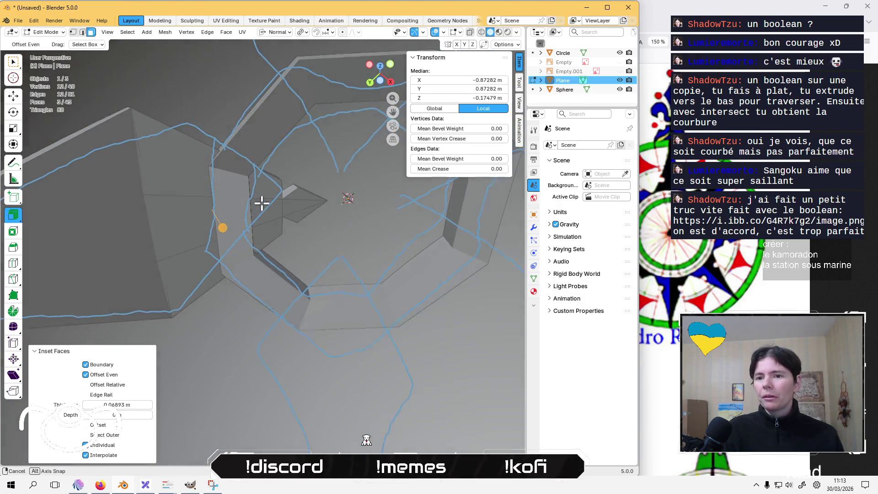
{"action": "left_click", "coordinate": [174, 177]}
{"action": "left_click", "coordinate": [177, 230], "text": "shift"}
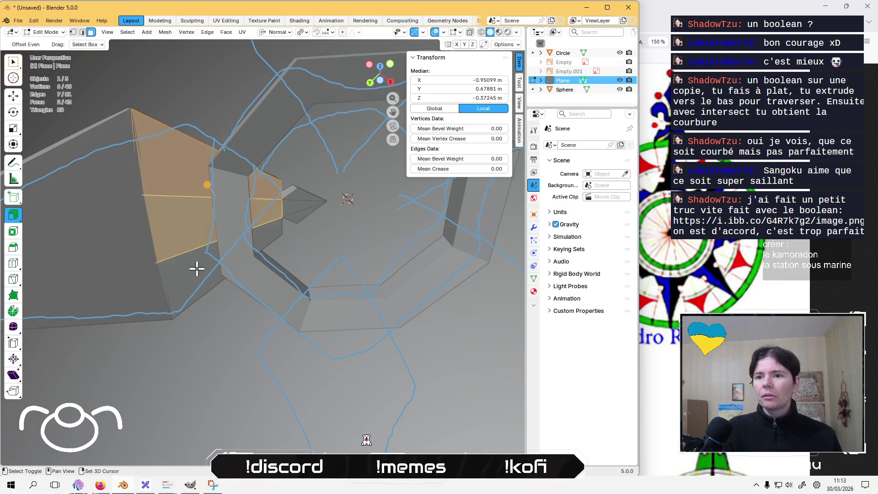
{"action": "left_click", "coordinate": [196, 267], "text": "shift"}
{"action": "mouse_move", "coordinate": [239, 266]}
{"action": "middle_mouse_down"}
{"action": "mouse_move", "coordinate": [224, 268]}
{"action": "mouse_move", "coordinate": [254, 334]}
{"action": "mouse_move", "coordinate": [378, 336]}
{"action": "mouse_move", "coordinate": [391, 368]}
{"action": "middle_mouse_up"}
{"action": "middle_click_drag", "start_coordinate": [398, 399], "coordinate": [402, 393], "text": "shift"}
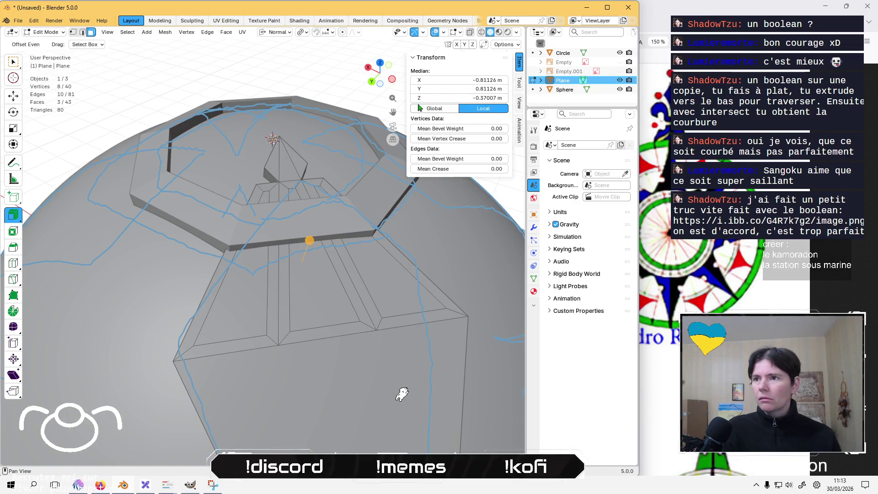
{"action": "left_click", "coordinate": [470, 34]}
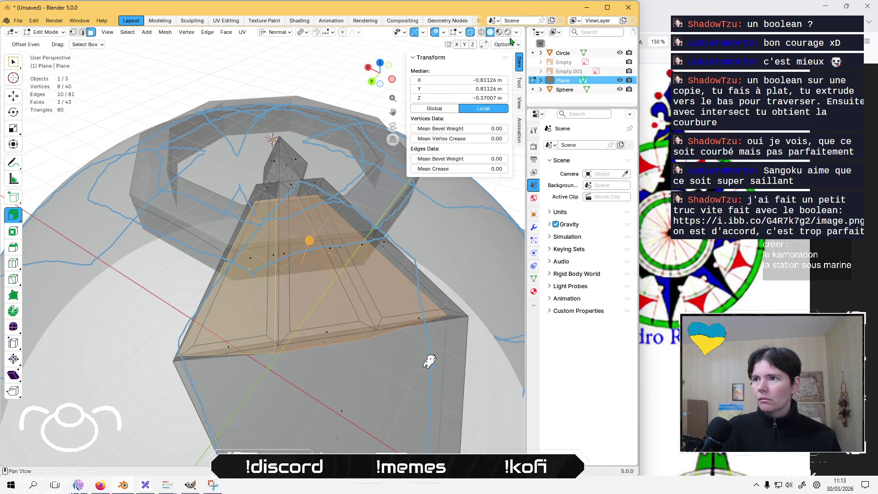
{"action": "key", "text": "KP_7"}
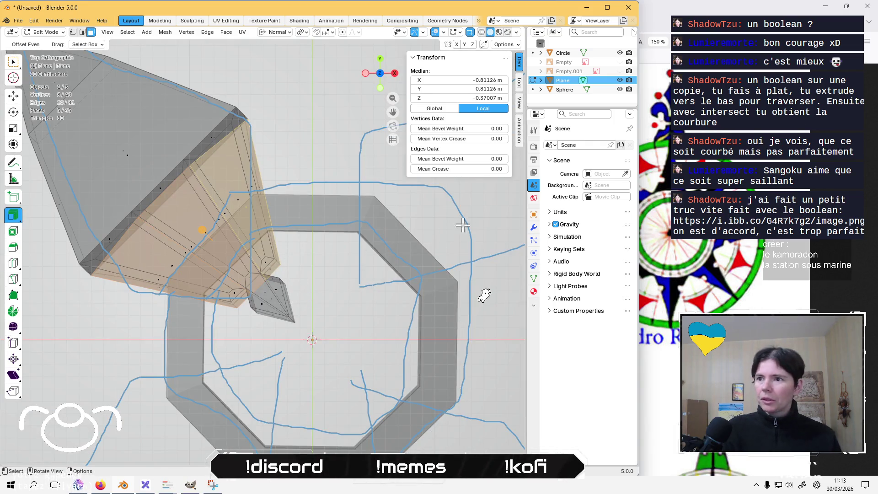
{"action": "key", "text": "i"}
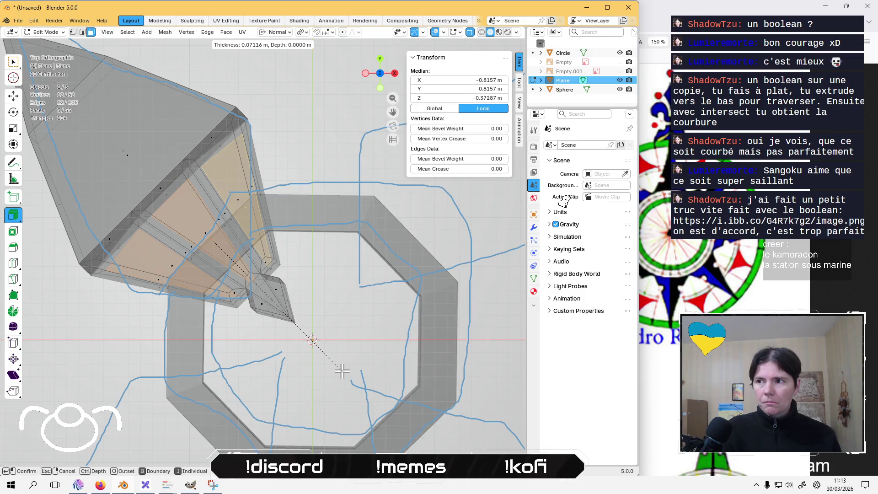
Confirm the inset, then undo it back to the three-face selection after inspecting the arm
{"action": "left_click", "coordinate": [342, 371]}
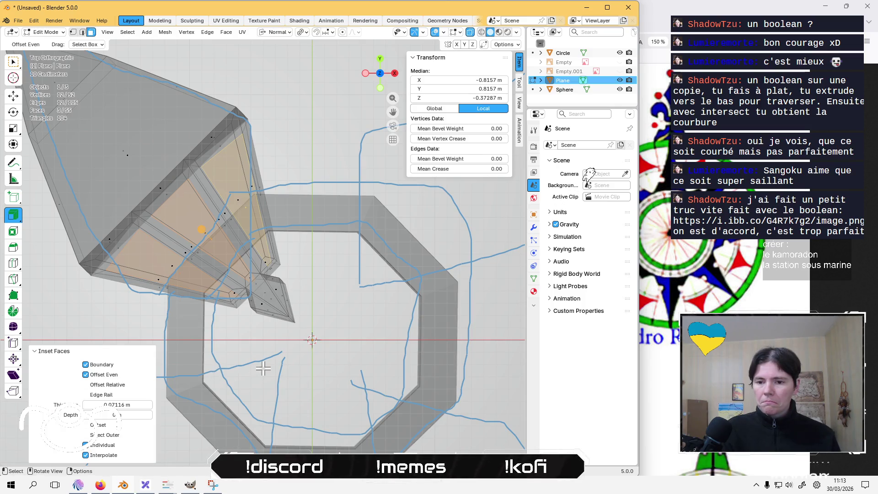
{"action": "middle_click_drag", "start_coordinate": [224, 372], "coordinate": [327, 316]}
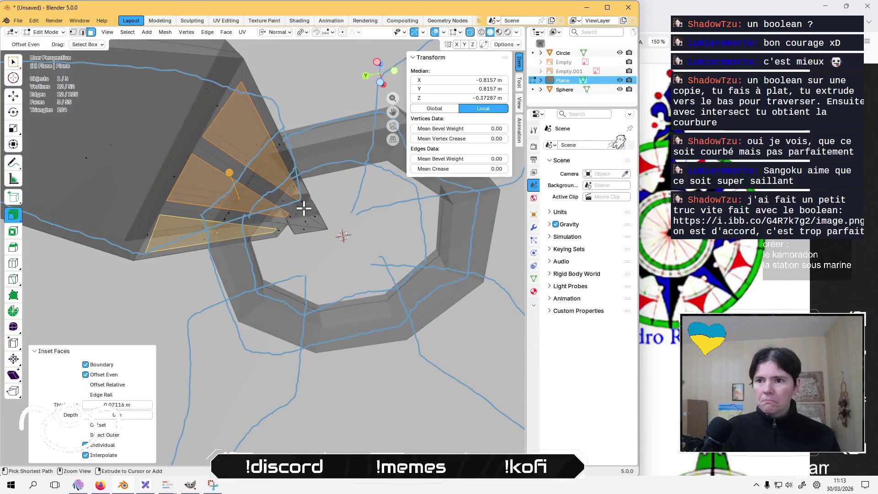
{"action": "key", "text": "ctrl+z"}
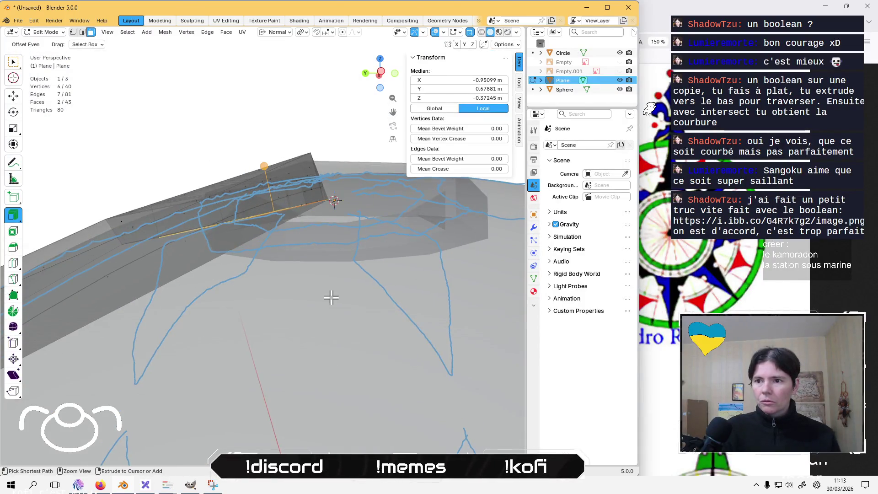
{"action": "mouse_move", "coordinate": [326, 316]}
{"action": "middle_mouse_down"}
{"action": "mouse_move", "coordinate": [358, 378]}
{"action": "mouse_move", "coordinate": [382, 364]}
{"action": "middle_mouse_up"}
{"action": "key", "text": "ctrl+z"}
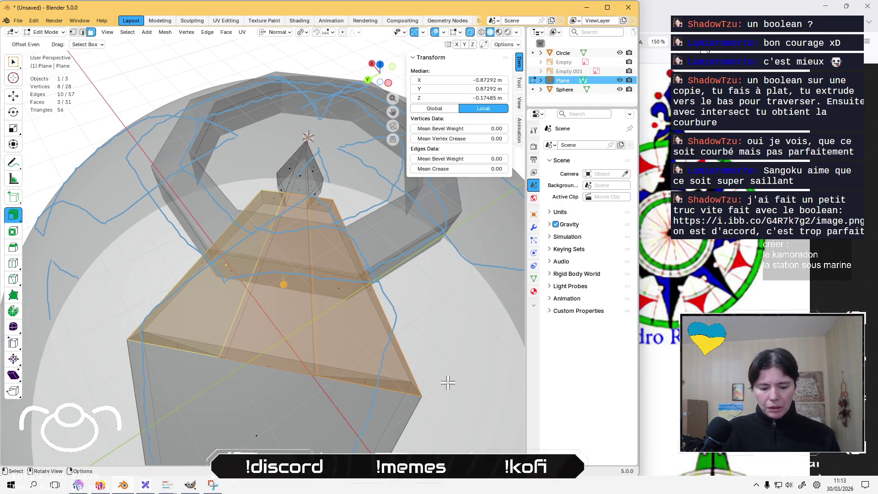
Inset the three arm faces again with thickness 0.0533 m and deselect all
{"action": "key", "text": "i"}
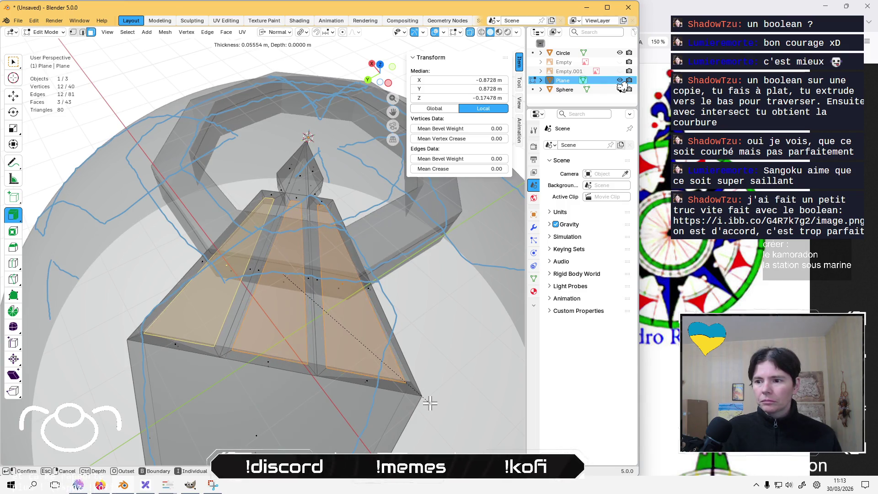
{"action": "left_click", "coordinate": [430, 402]}
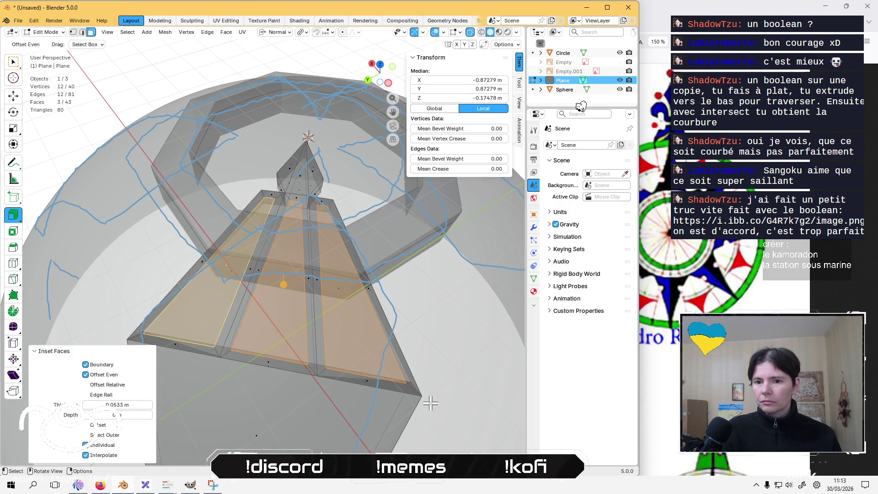
{"action": "left_click", "coordinate": [129, 405]}
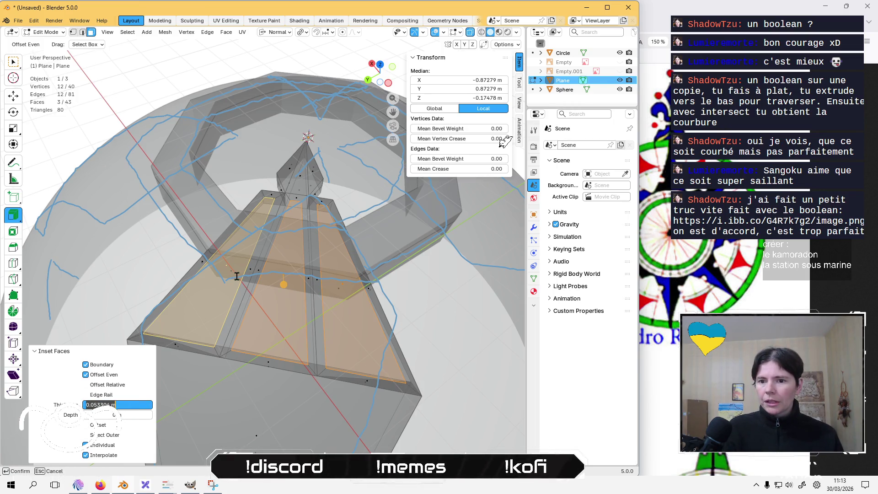
{"action": "key", "text": "Return"}
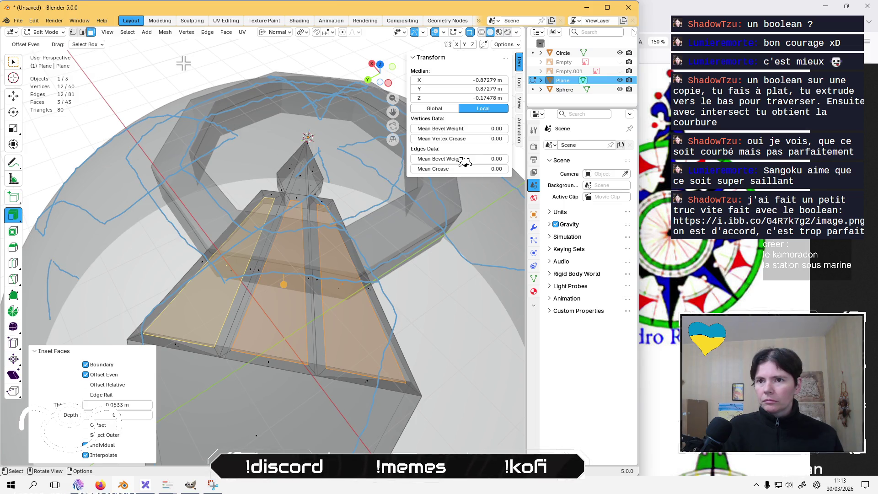
{"action": "key", "text": "alt+a"}
{"action": "mouse_move", "coordinate": [300, 348]}
{"action": "middle_mouse_down"}
{"action": "mouse_move", "coordinate": [220, 235]}
{"action": "mouse_move", "coordinate": [190, 161]}
{"action": "middle_mouse_up"}
Select the faces of the second spike arm with X-ray turned off
{"action": "left_click", "coordinate": [190, 160], "text": "shift"}
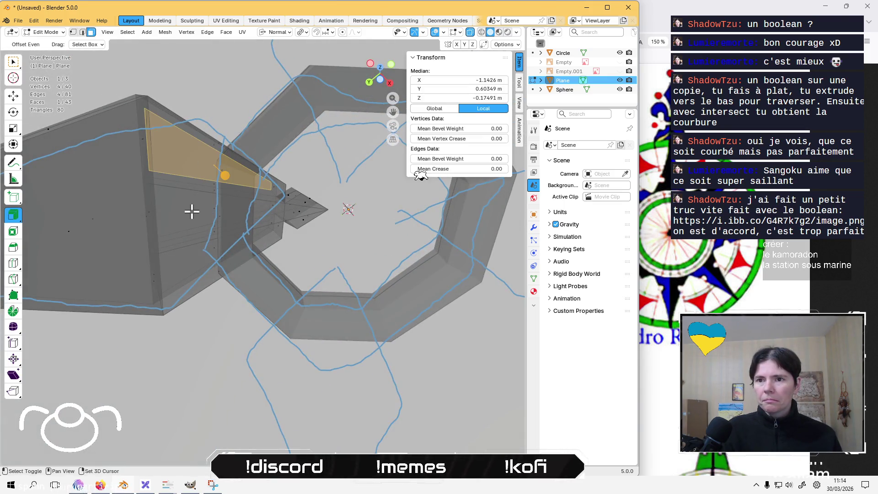
{"action": "left_click", "coordinate": [191, 212], "text": "shift"}
{"action": "left_click", "coordinate": [194, 258], "text": "shift"}
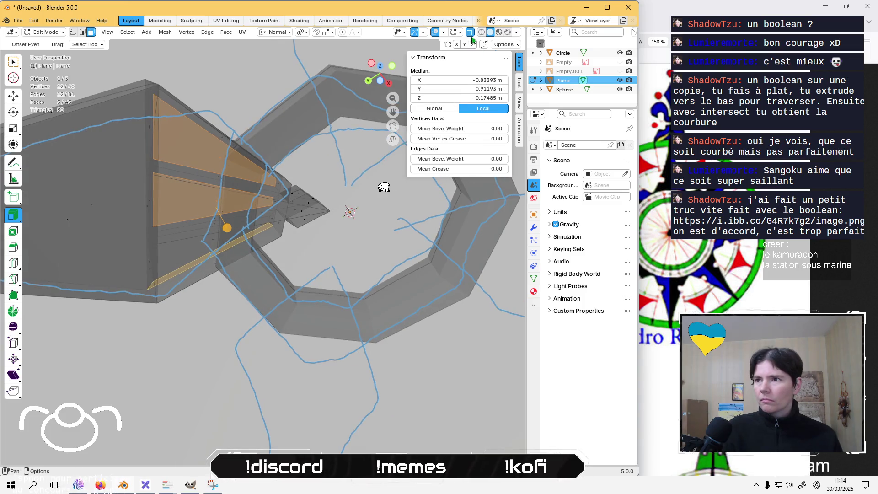
{"action": "left_click", "coordinate": [471, 32]}
{"action": "left_click", "coordinate": [196, 145]}
{"action": "left_click", "coordinate": [192, 199], "text": "shift"}
{"action": "left_click", "coordinate": [196, 255], "text": "shift"}
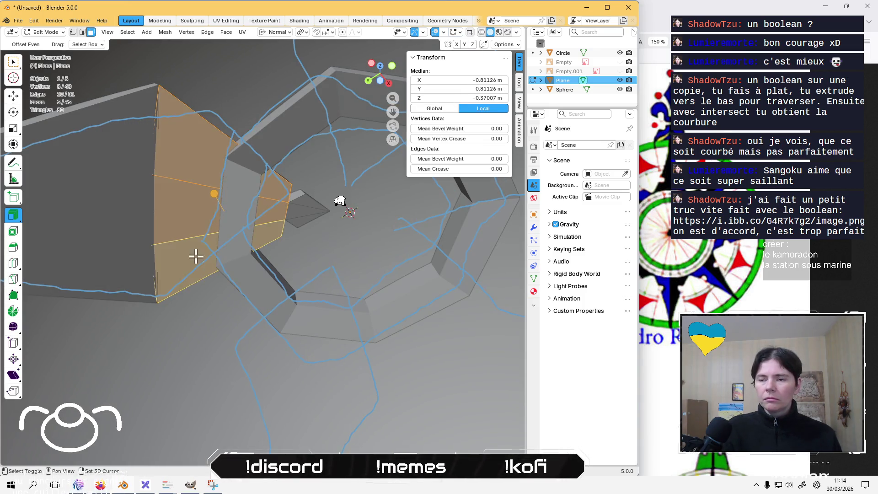
{"action": "mouse_move", "coordinate": [196, 255]}
{"action": "middle_mouse_down"}
{"action": "mouse_move", "coordinate": [133, 192]}
{"action": "mouse_move", "coordinate": [202, 260]}
{"action": "middle_mouse_up"}
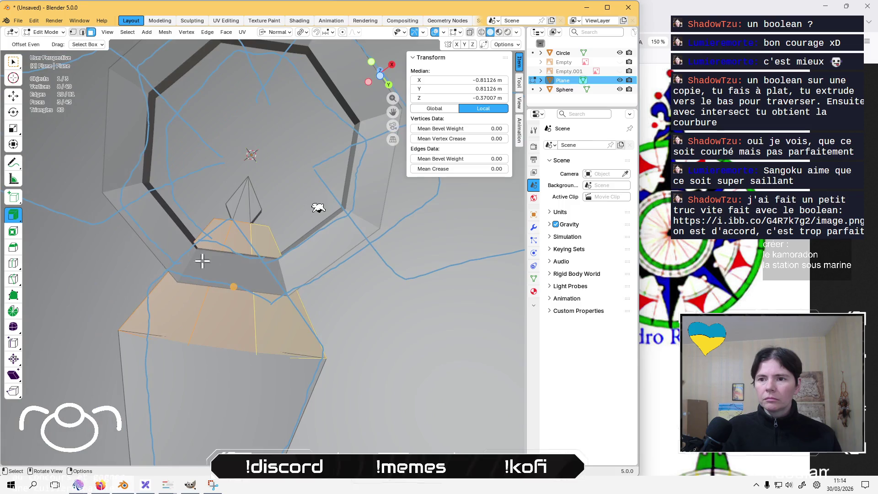
Inset the second arm's faces at 0.0533 m thickness and select its inner panel face
{"action": "key", "text": "i"}
{"action": "left_click", "coordinate": [379, 370]}
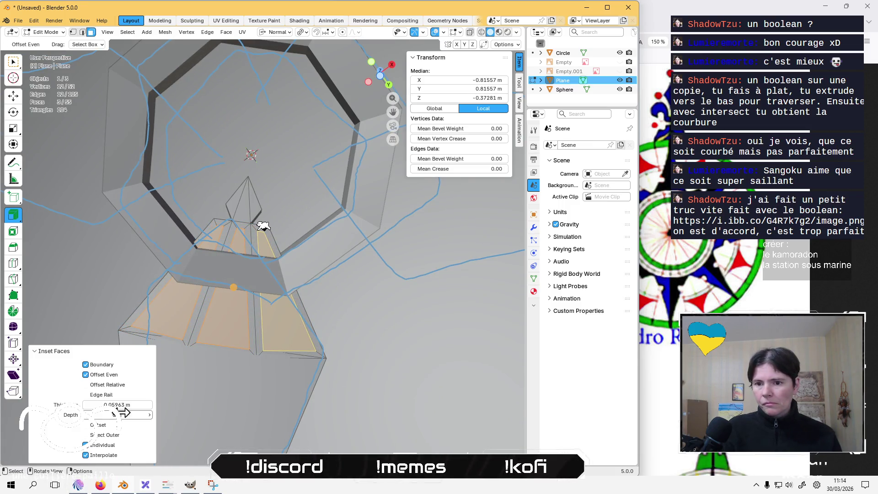
{"action": "left_click", "coordinate": [128, 406]}
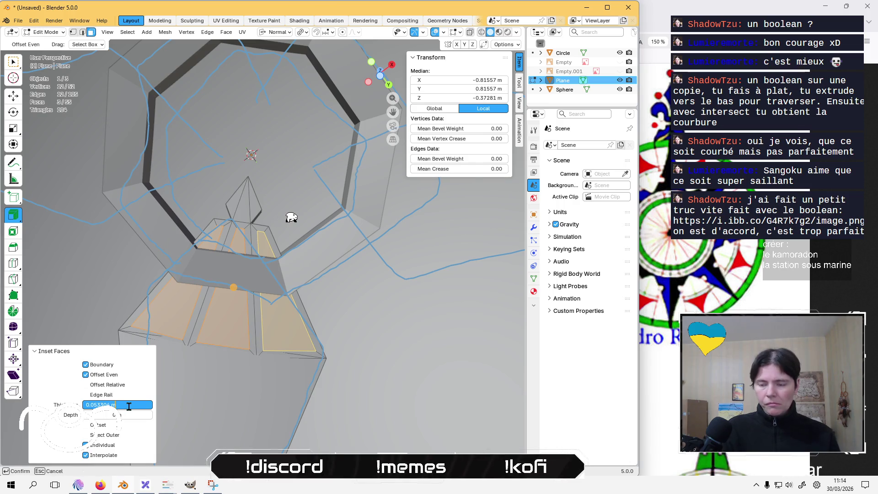
{"action": "key", "text": "Return"}
{"action": "mouse_move", "coordinate": [195, 319]}
{"action": "middle_mouse_down"}
{"action": "mouse_move", "coordinate": [231, 315]}
{"action": "mouse_move", "coordinate": [191, 117]}
{"action": "middle_mouse_up"}
{"action": "left_click", "coordinate": [233, 315]}
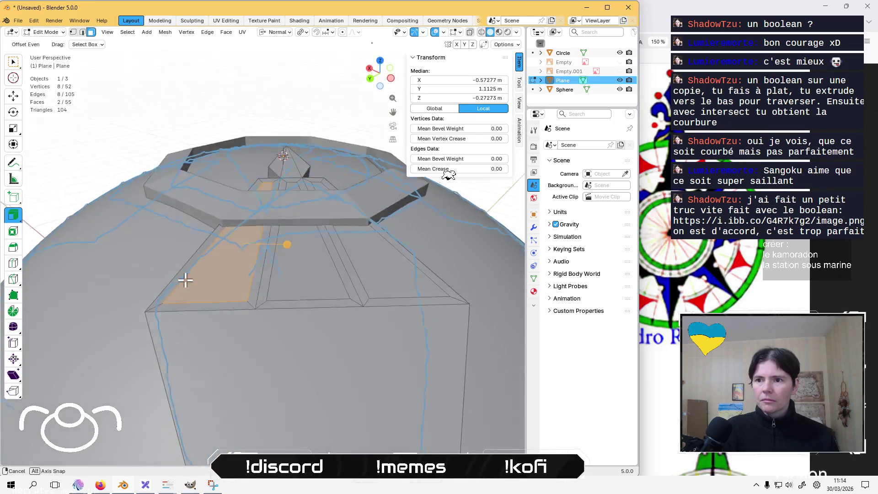
{"action": "middle_click_drag", "start_coordinate": [190, 117], "coordinate": [227, 319]}
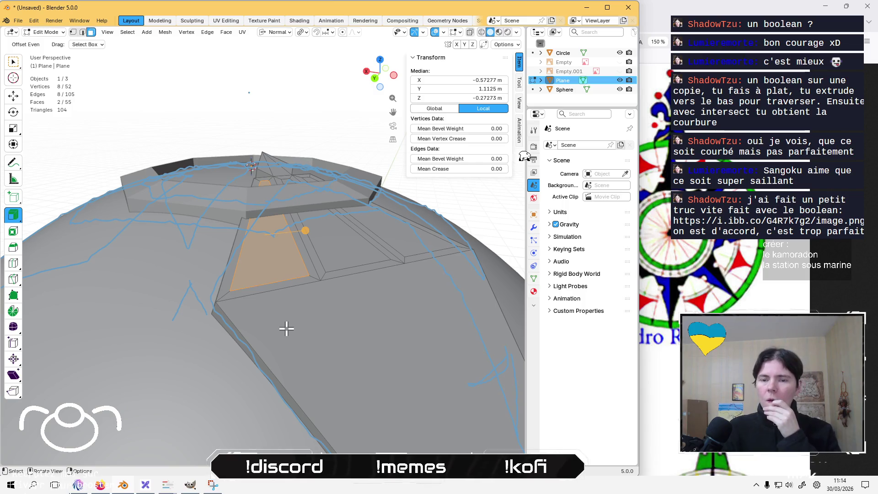
{"action": "middle_click_drag", "start_coordinate": [284, 319], "coordinate": [285, 345]}
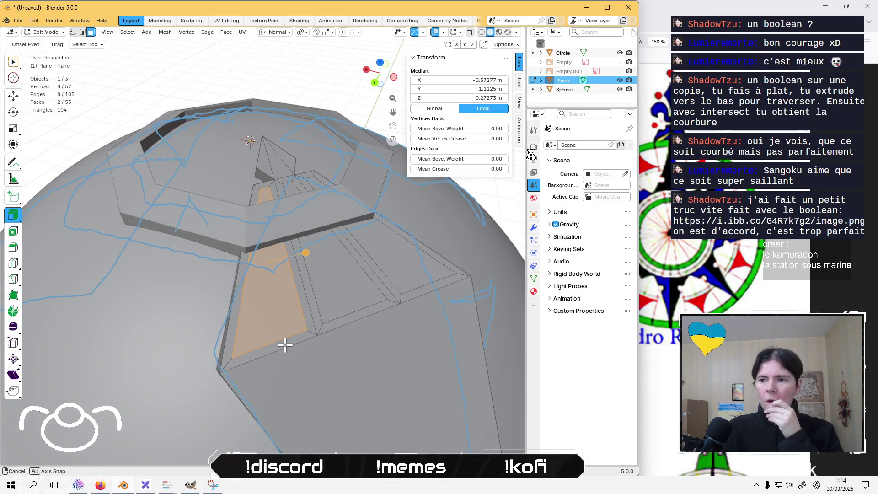
{"action": "left_click", "coordinate": [268, 314]}
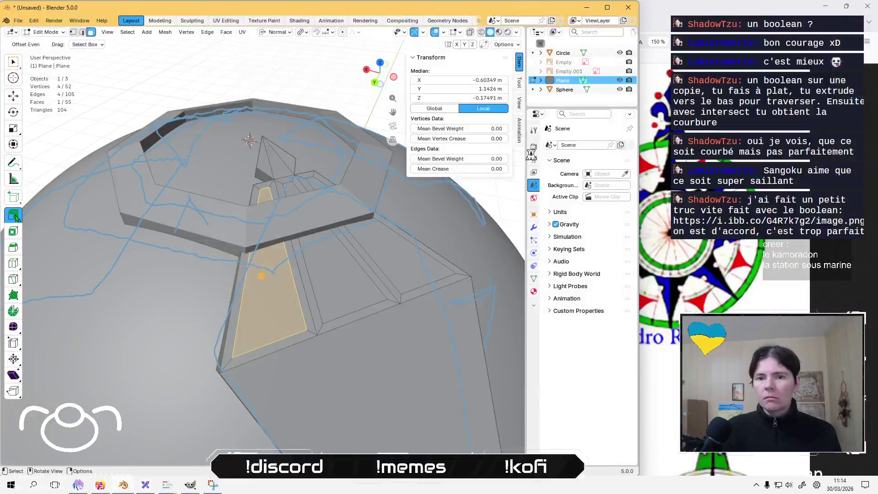
{"action": "left_click_drag", "start_coordinate": [14, 215], "coordinate": [85, 240]}
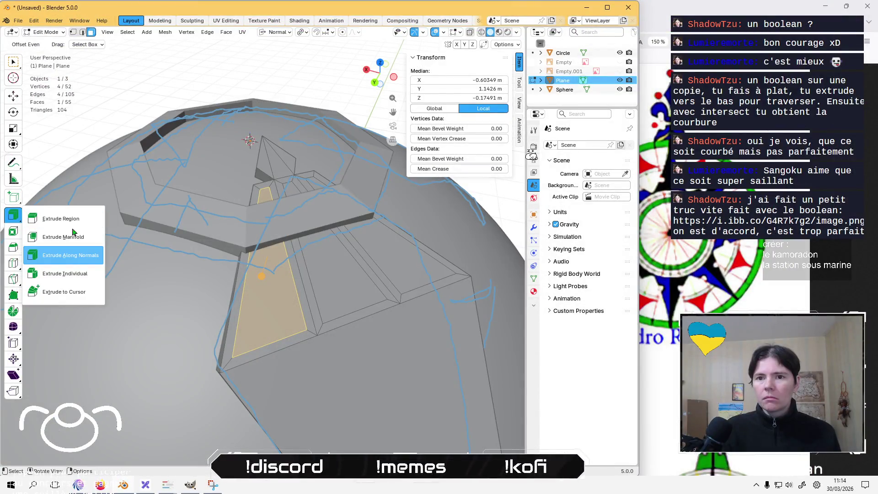
{"action": "mouse_move", "coordinate": [84, 251]}
{"action": "middle_mouse_down"}
{"action": "mouse_move", "coordinate": [220, 253]}
{"action": "mouse_move", "coordinate": [266, 200]}
{"action": "mouse_move", "coordinate": [251, 185]}
{"action": "middle_mouse_up"}
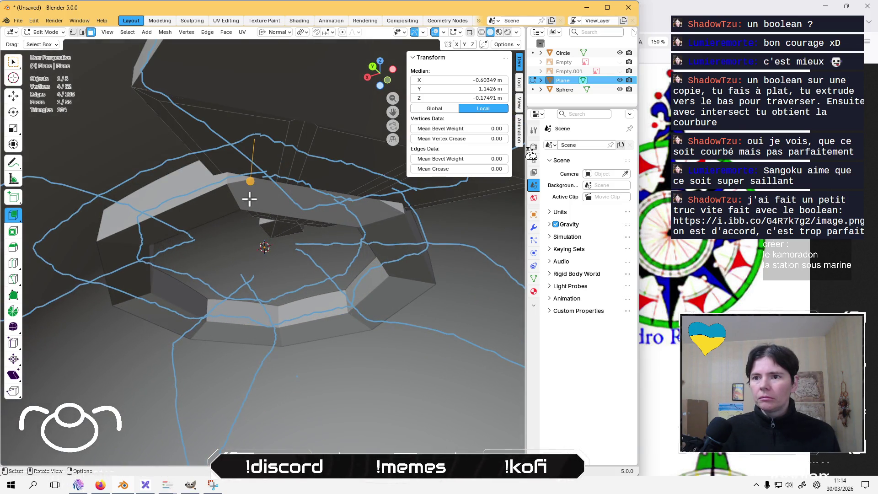
{"action": "left_click_drag", "start_coordinate": [250, 181], "coordinate": [233, 227]}
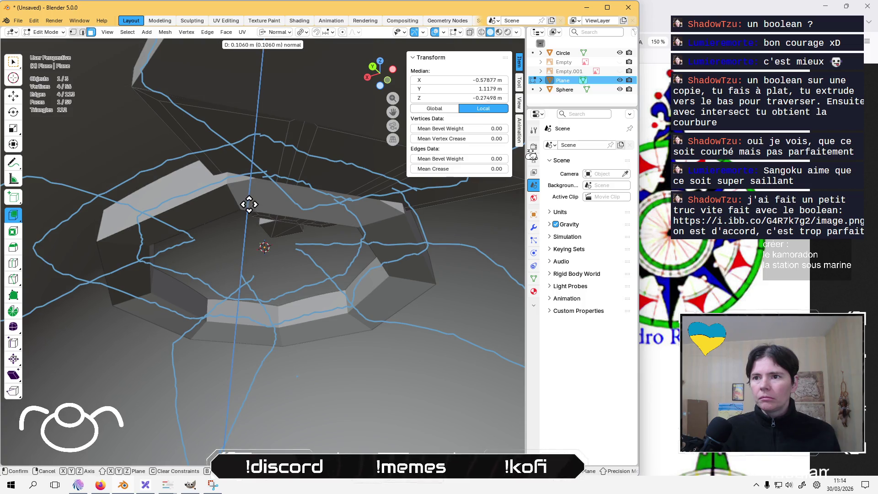
{"action": "left_click", "coordinate": [233, 227]}
{"action": "middle_click_drag", "start_coordinate": [219, 147], "coordinate": [210, 210]}
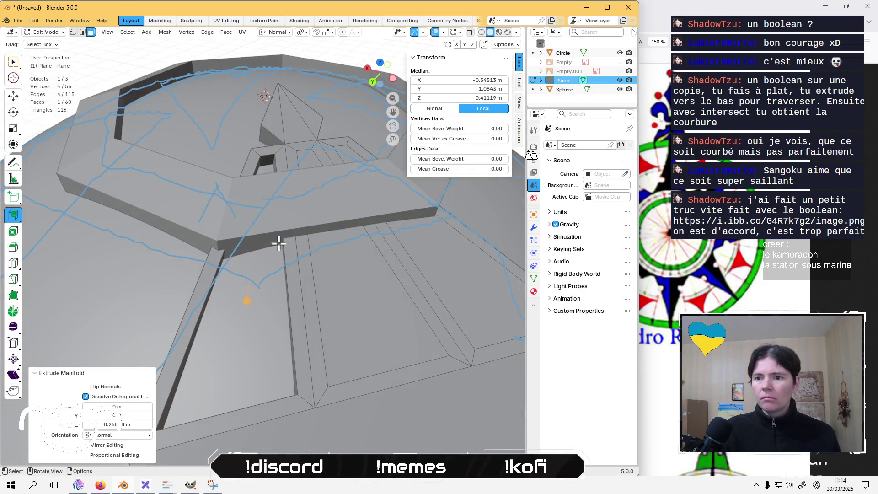
{"action": "left_click", "coordinate": [300, 277]}
{"action": "middle_click_drag", "start_coordinate": [300, 278], "coordinate": [298, 214]}
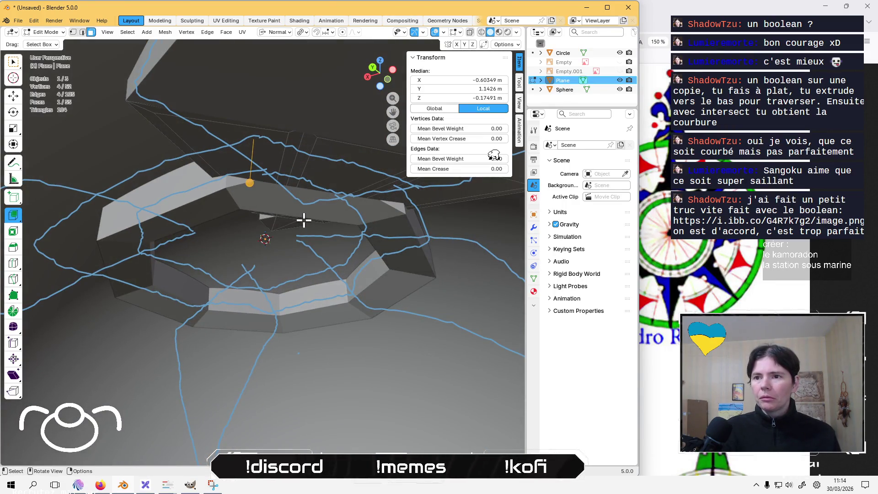
{"action": "mouse_move", "coordinate": [304, 220]}
{"action": "middle_mouse_down"}
{"action": "mouse_move", "coordinate": [285, 165]}
{"action": "mouse_move", "coordinate": [256, 231]}
{"action": "mouse_move", "coordinate": [241, 149]}
{"action": "middle_mouse_up"}
{"action": "left_click", "coordinate": [257, 243], "text": "shift"}
Try merging the selection at center, then clear the selection and reorient on the arm panel
{"action": "key", "text": "m"}
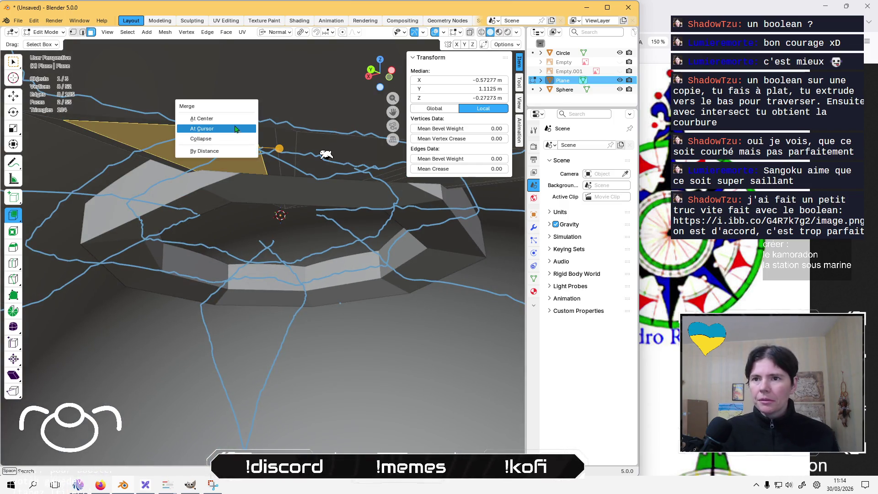
{"action": "left_click", "coordinate": [233, 119]}
{"action": "middle_click_drag", "start_coordinate": [249, 171], "coordinate": [265, 259]}
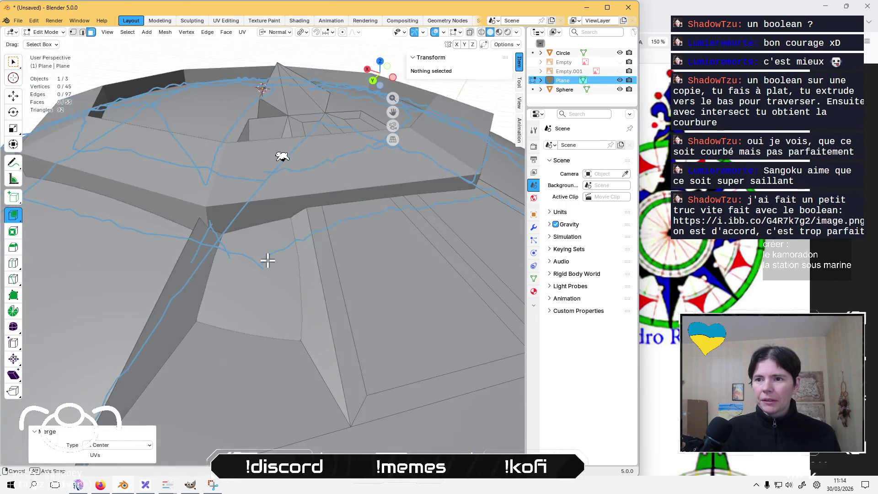
{"action": "left_click", "coordinate": [266, 259]}
{"action": "scroll", "coordinate": [269, 273], "scroll_direction": "down", "scroll_amount": 2}
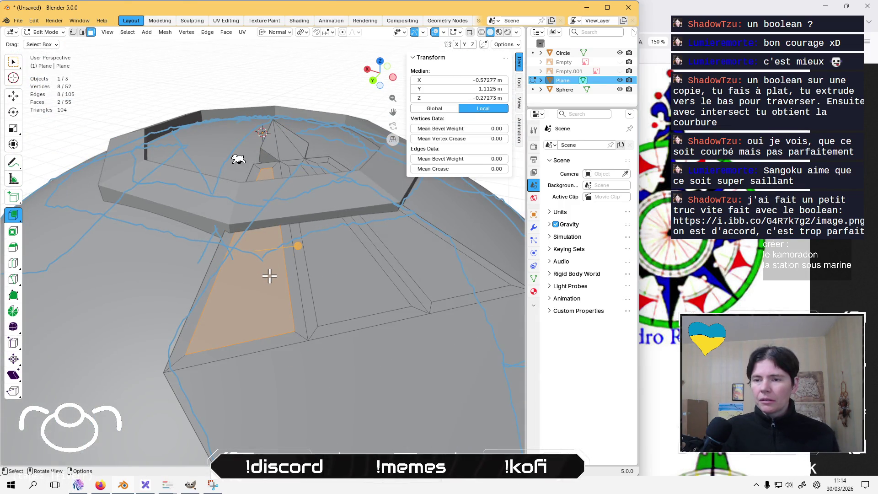
{"action": "key", "text": "alt+a"}
{"action": "mouse_move", "coordinate": [269, 269]}
{"action": "middle_mouse_down"}
{"action": "mouse_move", "coordinate": [269, 132]}
{"action": "mouse_move", "coordinate": [269, 160]}
{"action": "middle_mouse_up"}
Delete one face of the grooved arm panel, leaving the mesh with 54 faces
{"action": "left_click", "coordinate": [258, 272]}
{"action": "key", "text": "x"}
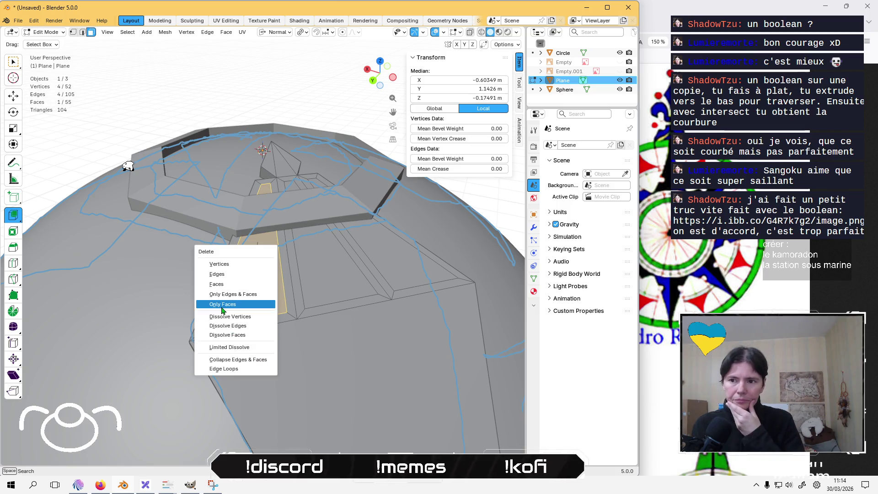
{"action": "left_click", "coordinate": [227, 304]}
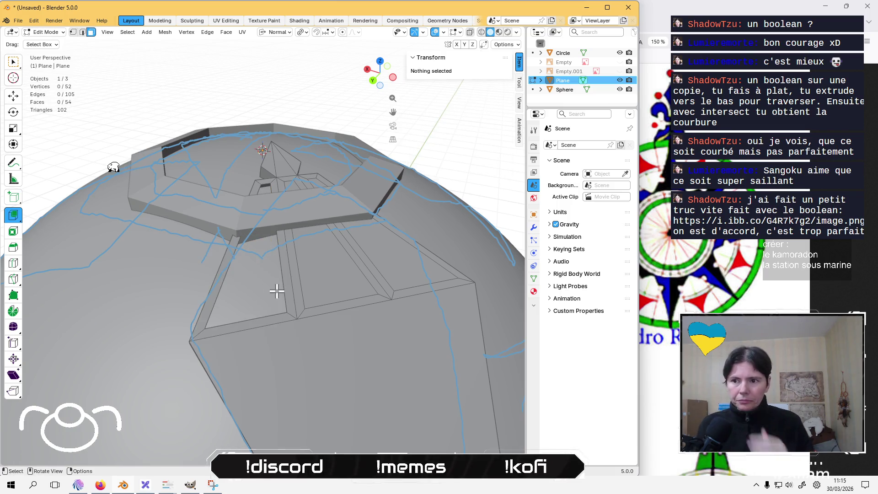
{"action": "left_click", "coordinate": [282, 291]}
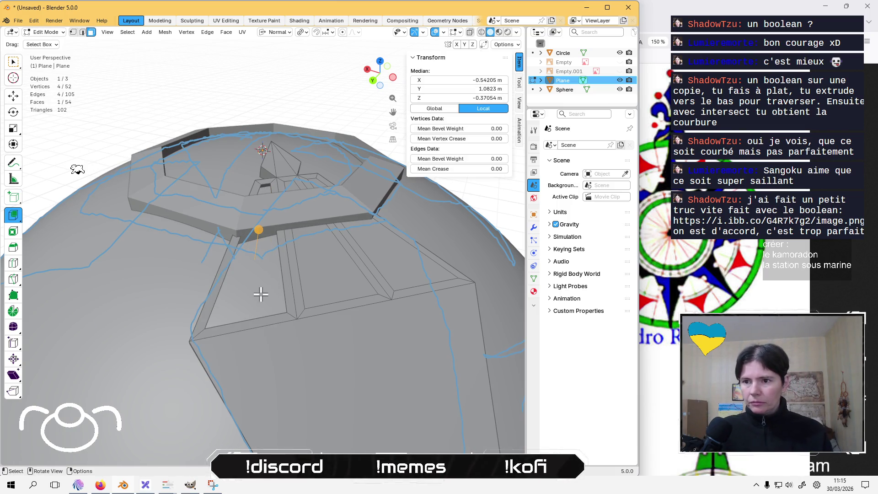
{"action": "key", "text": "Tab"}
{"action": "key", "text": "Tab"}
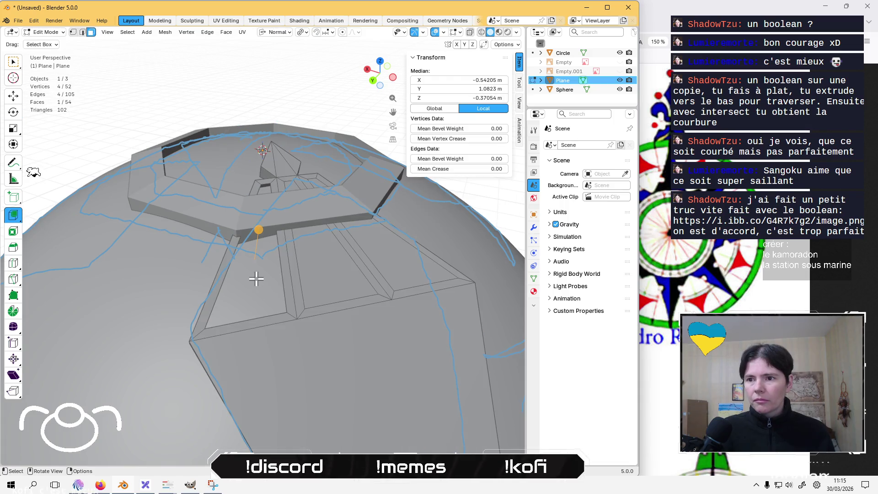